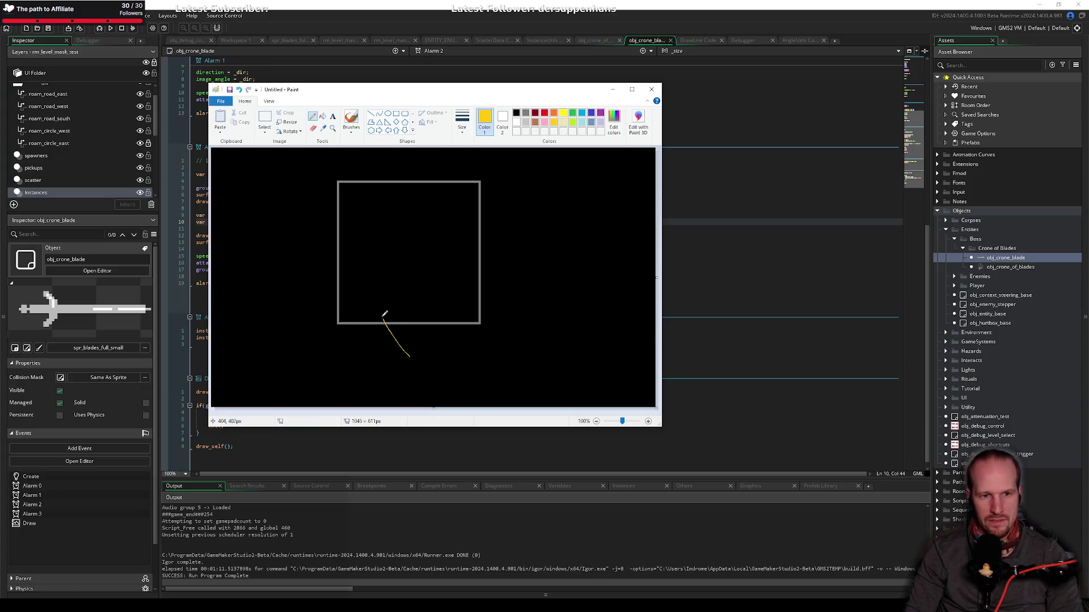
Step: Pick the Line shape with a thicker stroke and undo the earlier yellow blade attempts
key("ctrl+z")
left_click(371, 113)
left_click(463, 119)
left_click(443, 162)
mouse_move(414, 342)
left_mouse_down()
mouse_move(382, 267)
mouse_move(366, 256)
mouse_move(365, 277)
left_mouse_up()
key("ctrl+z")
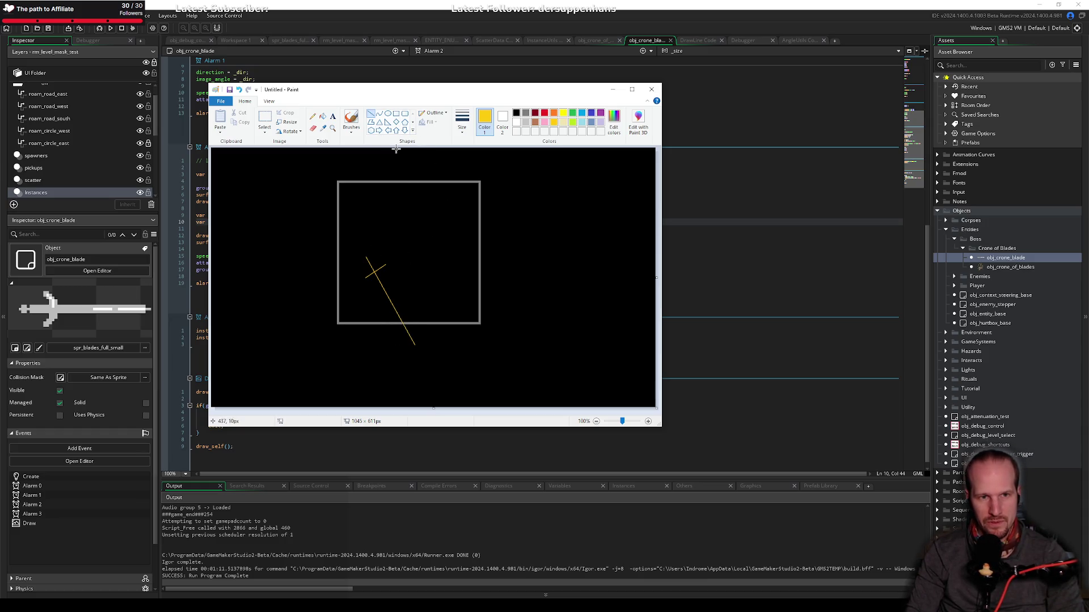
key("ctrl+z")
key("ctrl+z")
Step: Draw the gold blade line diagonally across the square outline
left_click(528, 114)
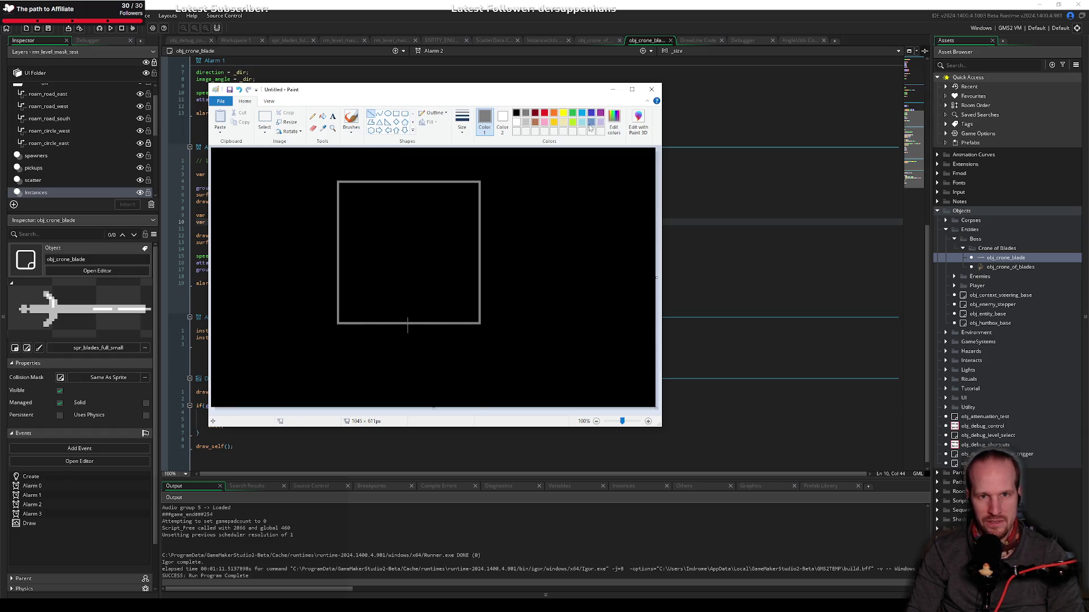
left_click(554, 123)
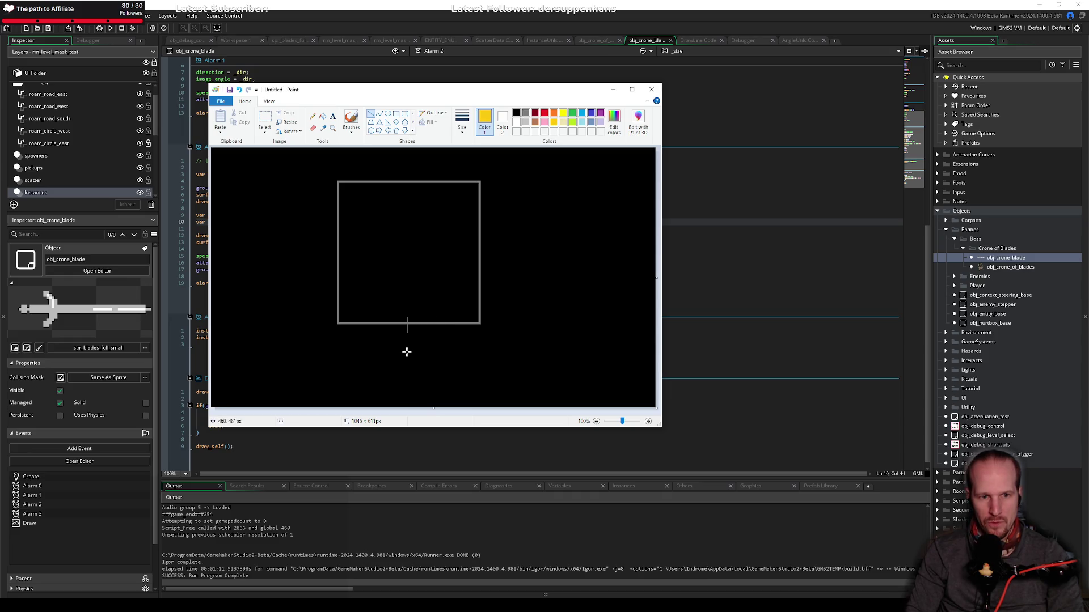
mouse_move(400, 336)
left_mouse_down()
mouse_move(369, 265)
mouse_move(365, 278)
left_mouse_up()
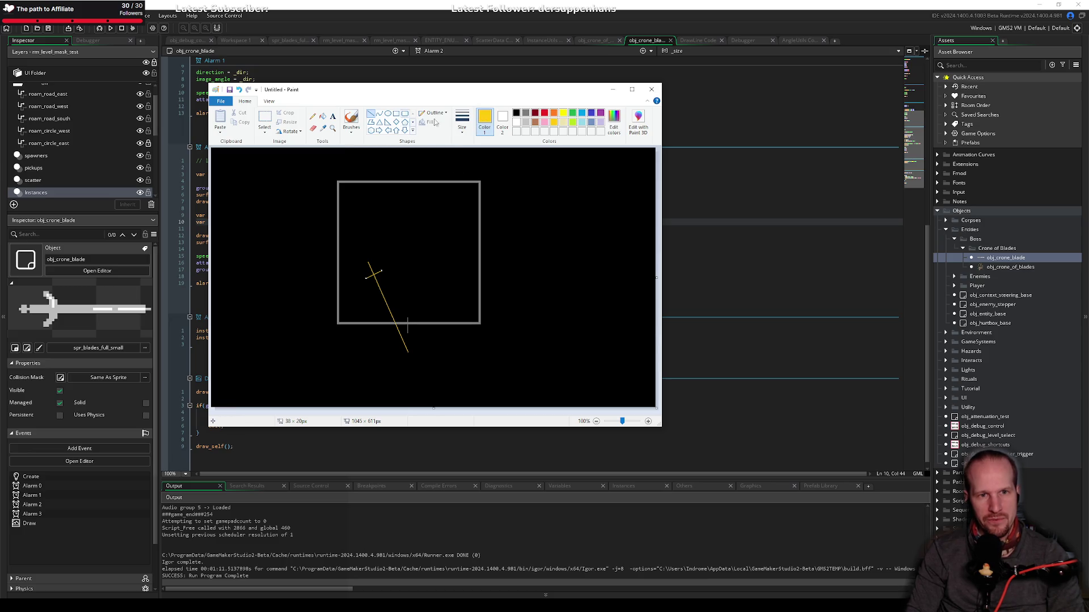
Step: Switch to green and add a short ground line near the blade's lower end
left_click(574, 114)
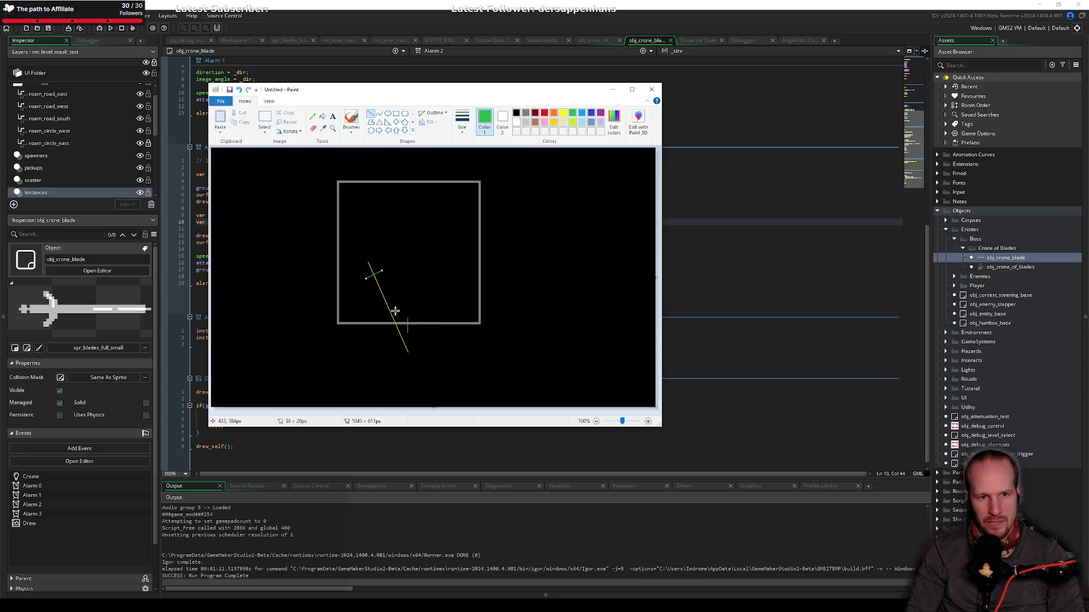
left_click(553, 124)
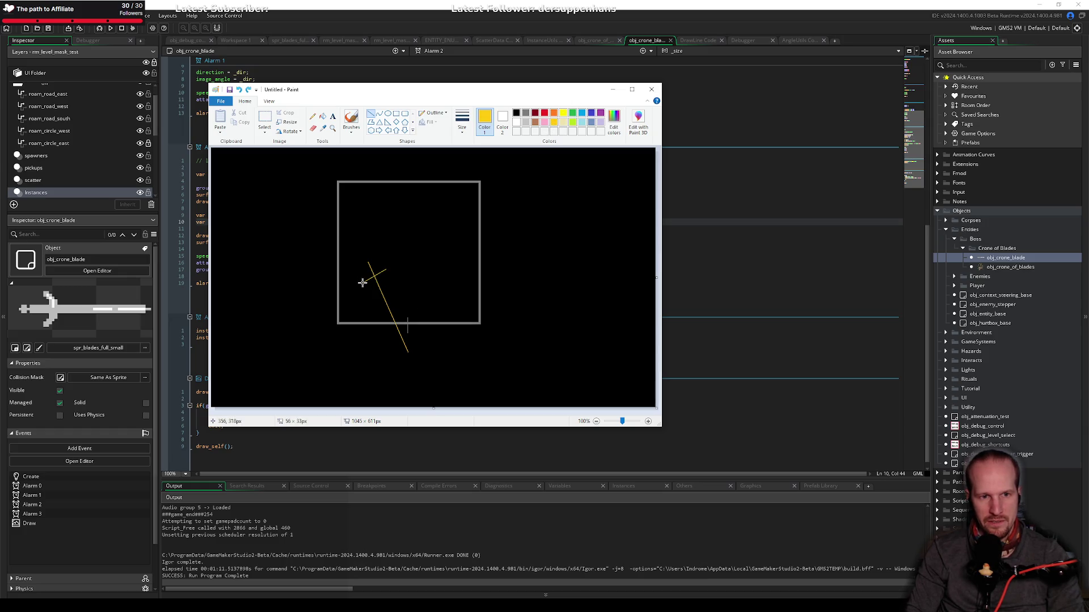
left_click(573, 113)
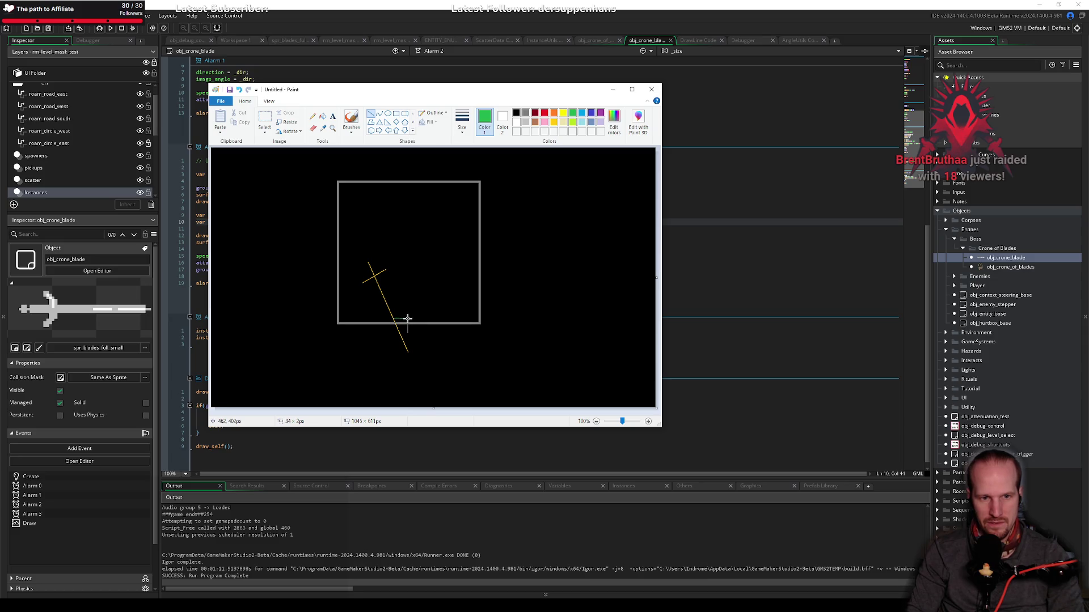
left_click_drag(408, 318, 408, 319)
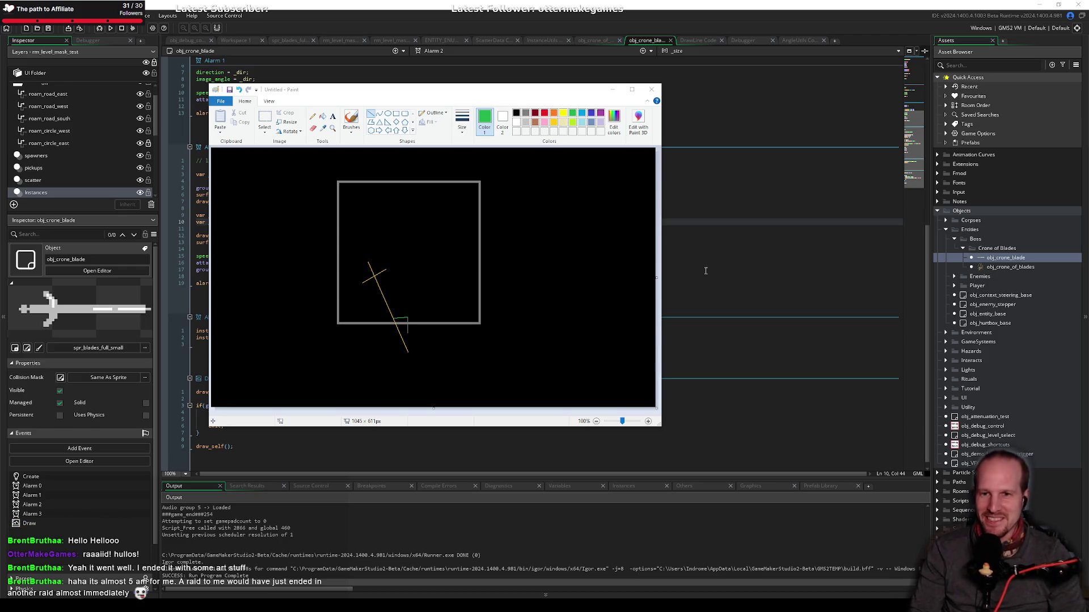
Step: Bring GameMaker's obj_crone_blade code to the front and place the caret on empty line 18
left_click(734, 283)
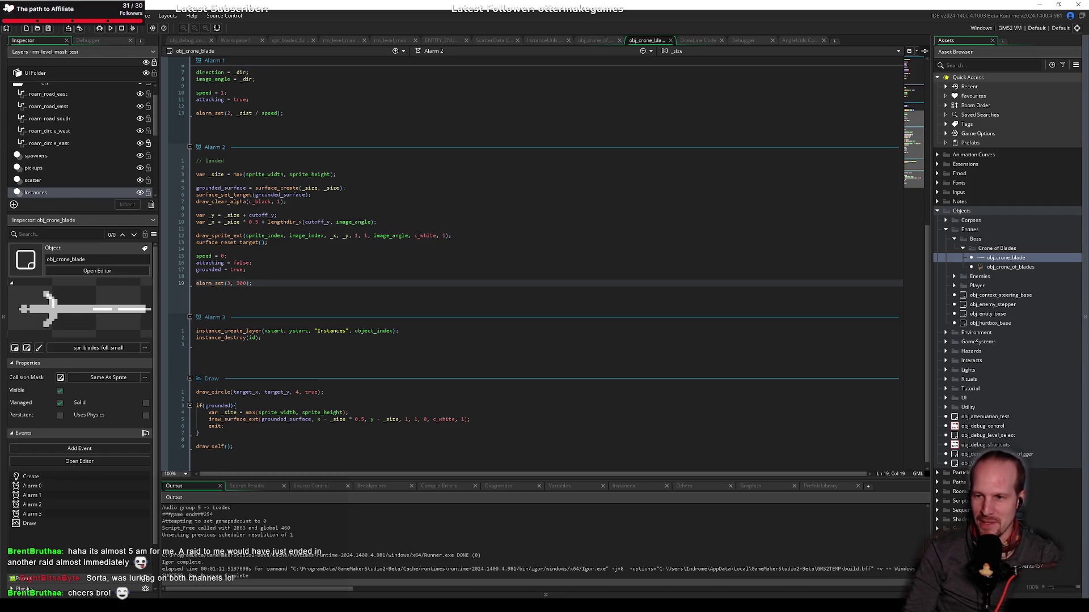
left_click(408, 331)
Step: Build and run the Pyrebound game from the obj_crone_blade code editor
left_click(338, 278)
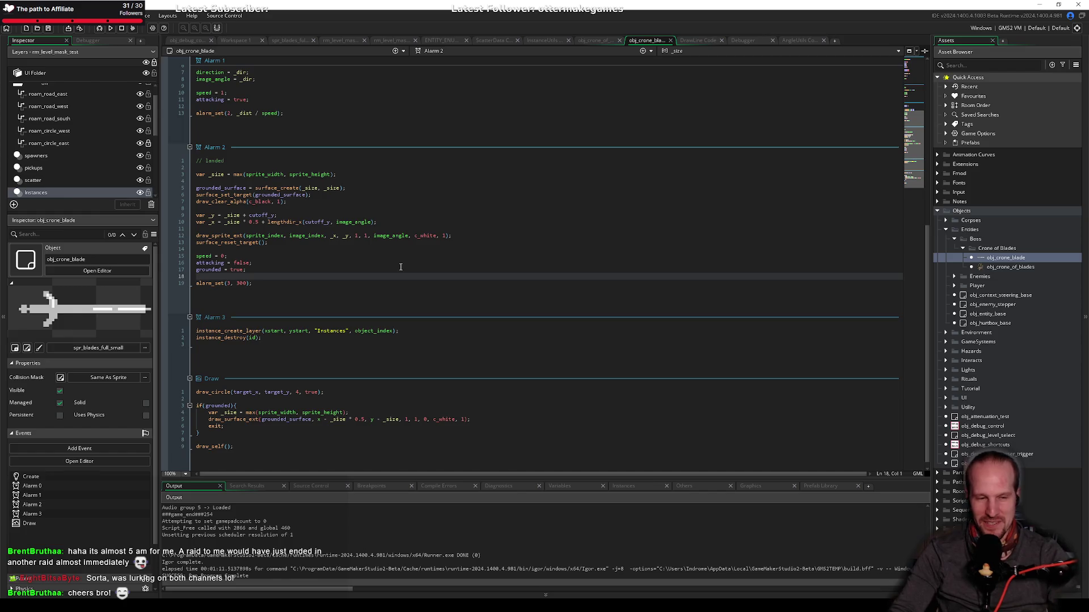
left_click(111, 29)
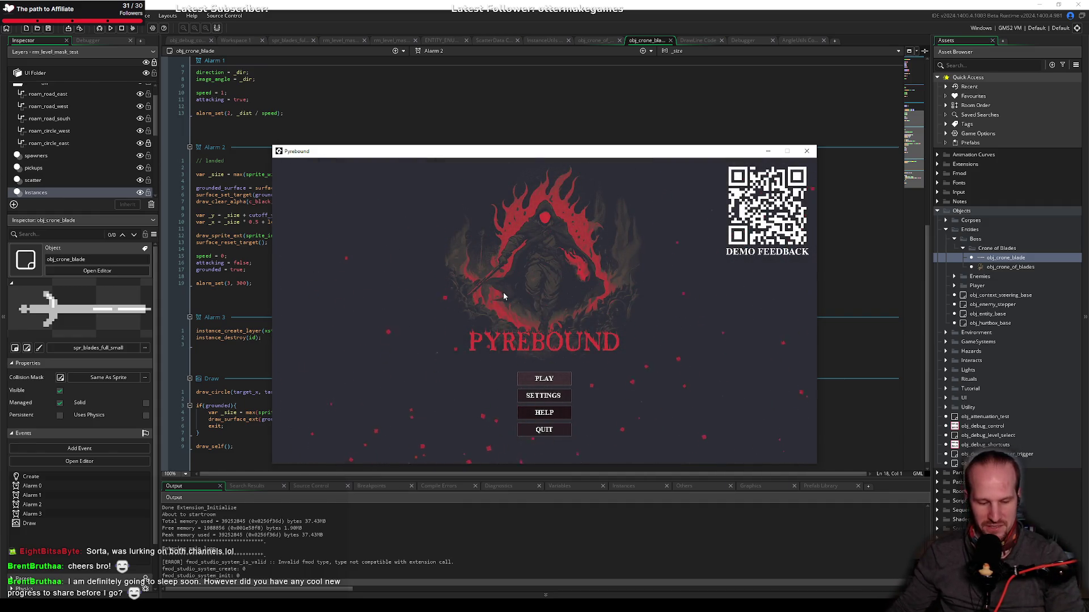
Step: Start the game and walk the character left and right around the landing blades
key("Return")
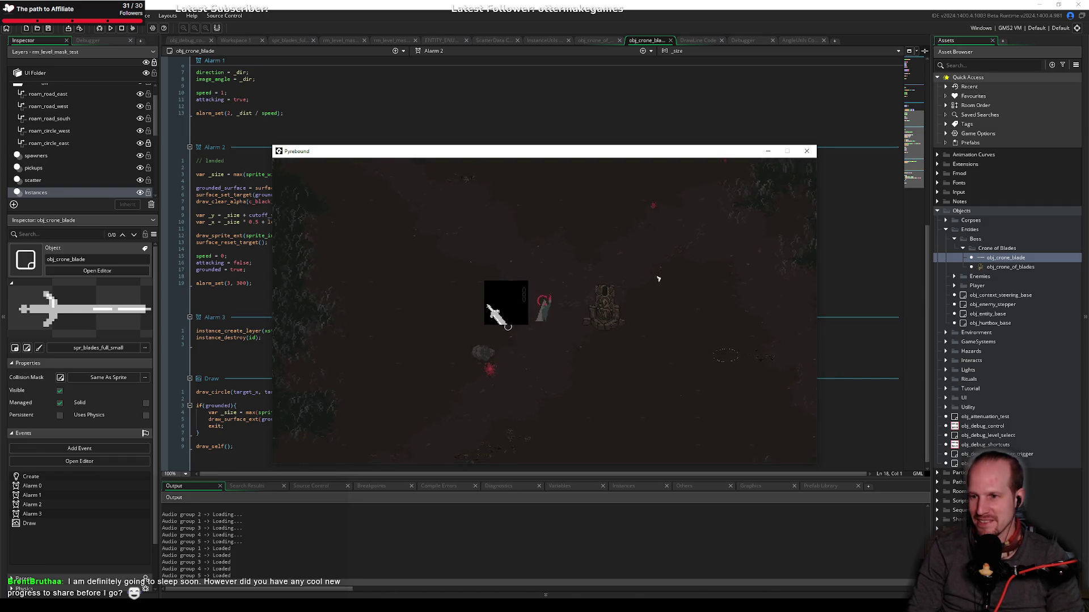
key("a")
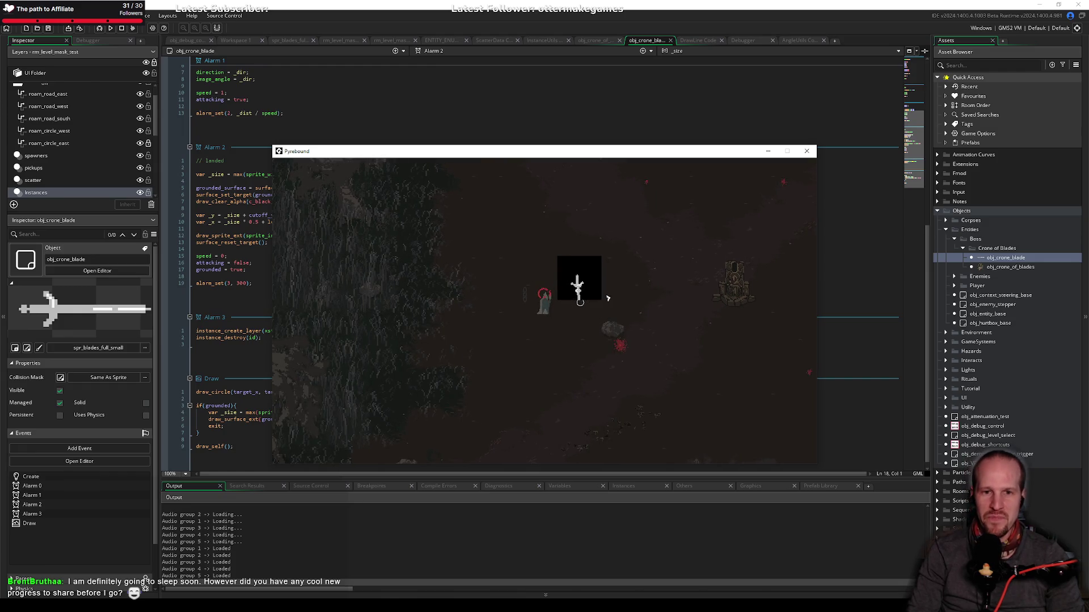
key("d")
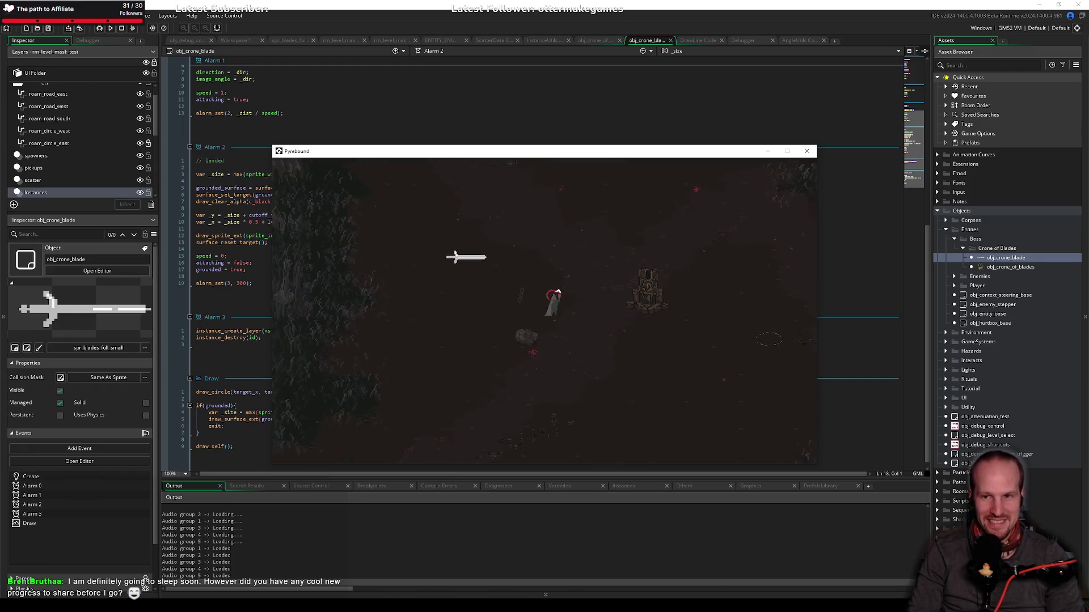
key("a")
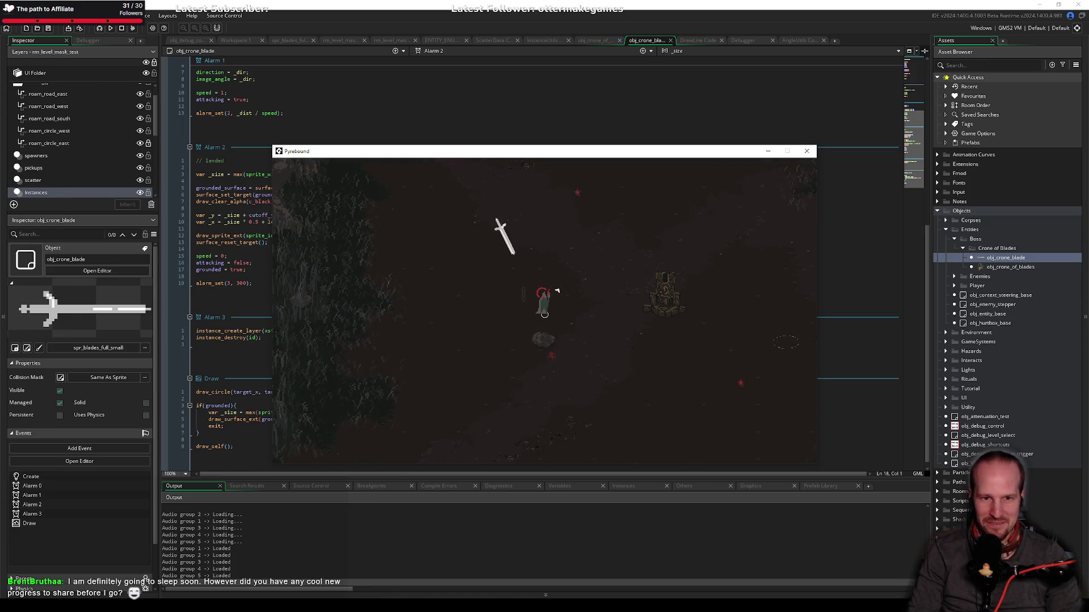
key("d")
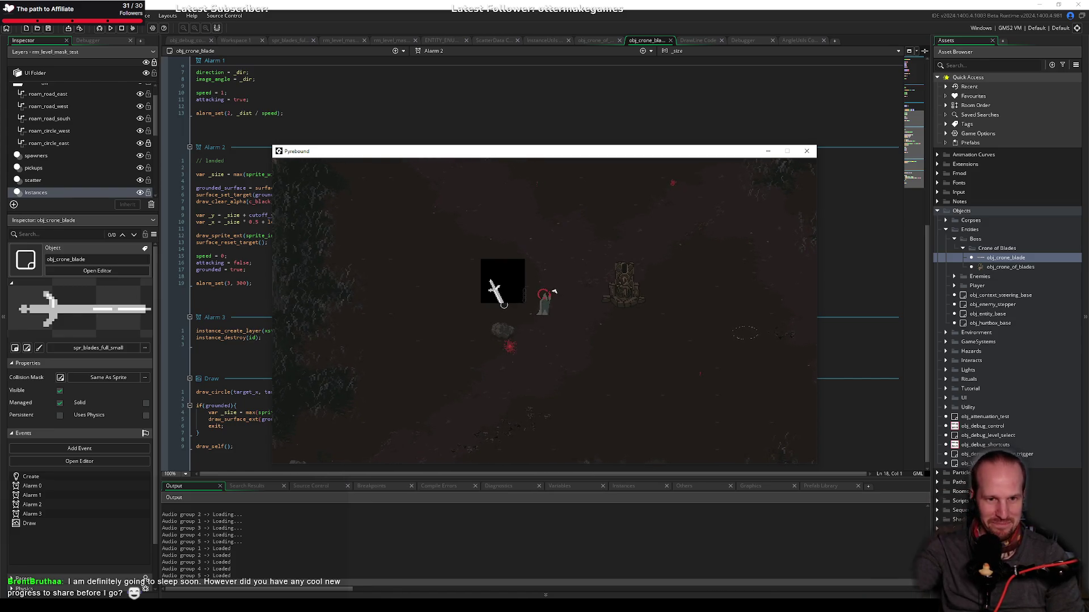
key("a")
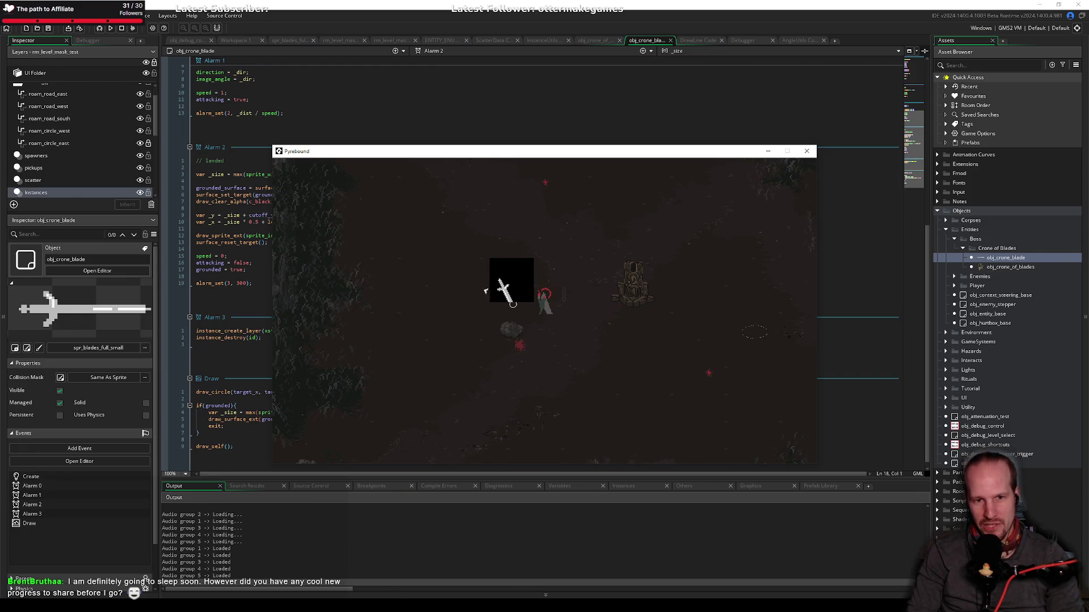
key("d")
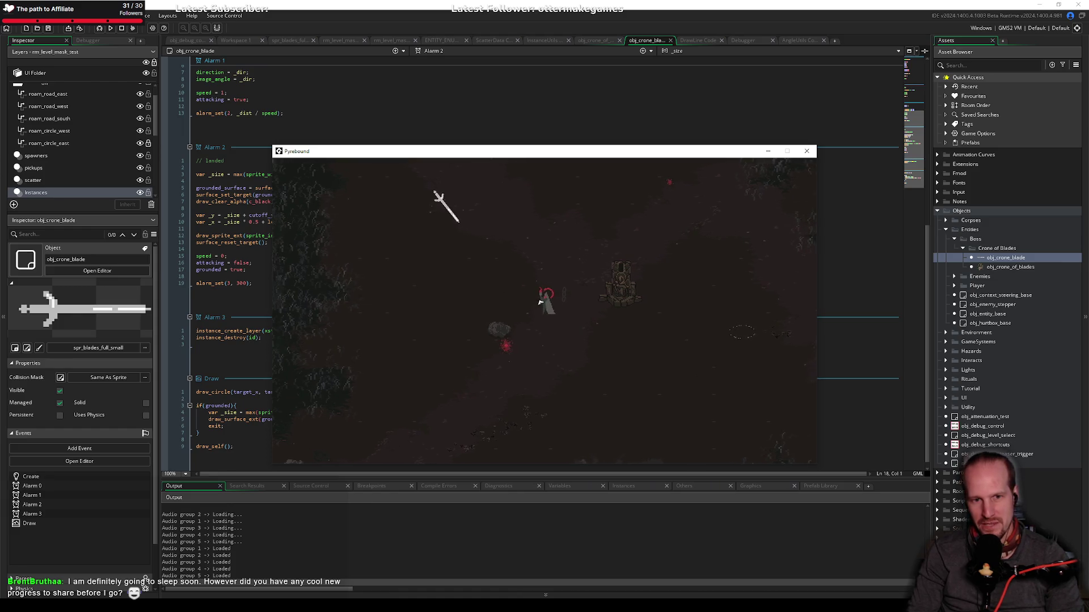
key("s")
key("d")
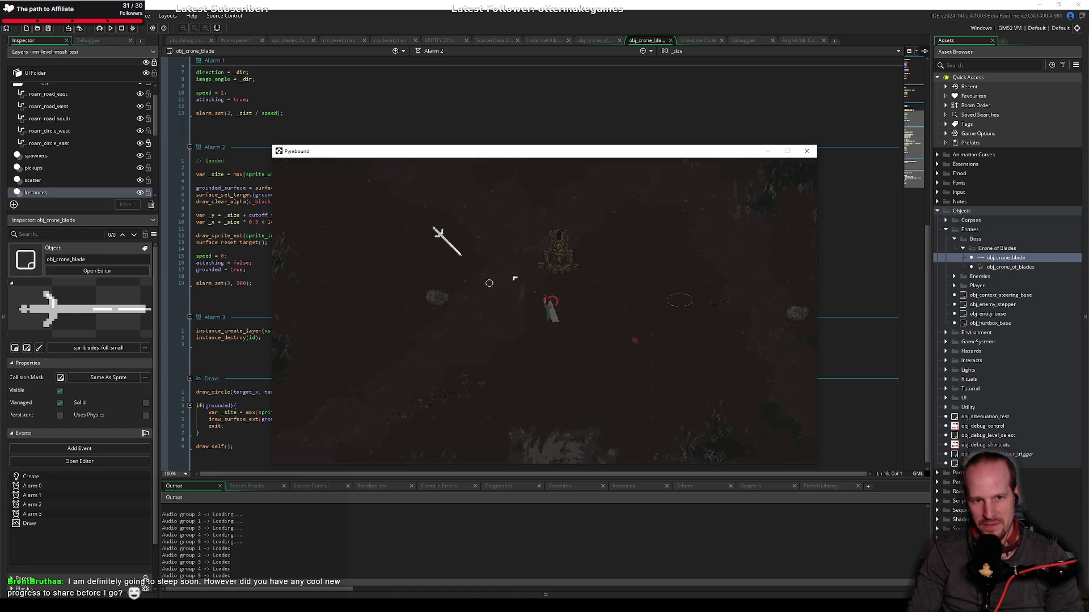
Step: Pause the game, quit to desktop, and return to line 13 of the code
key("Escape")
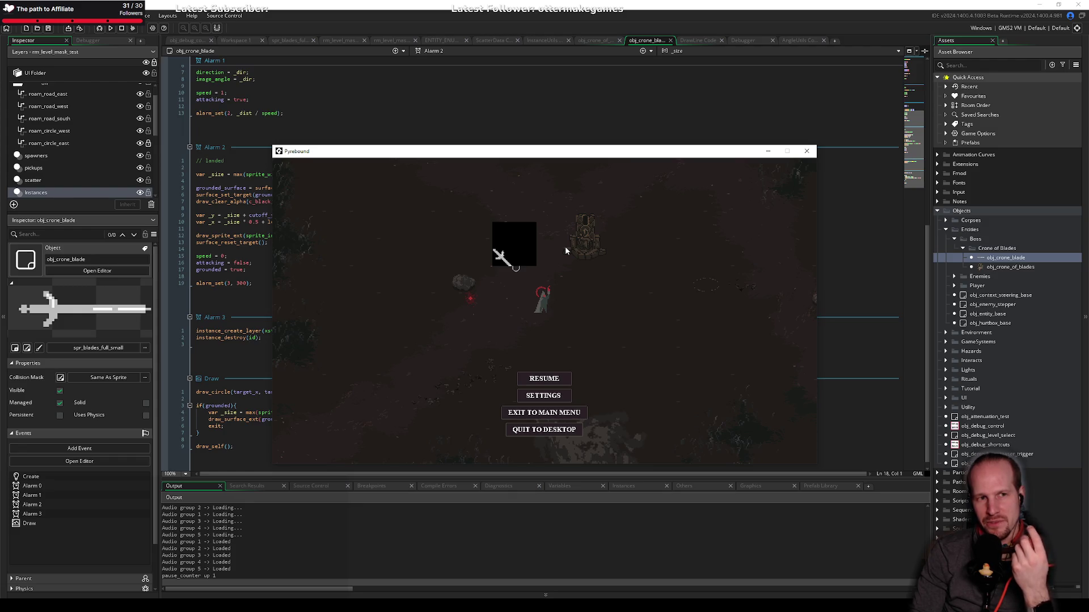
left_click(526, 432)
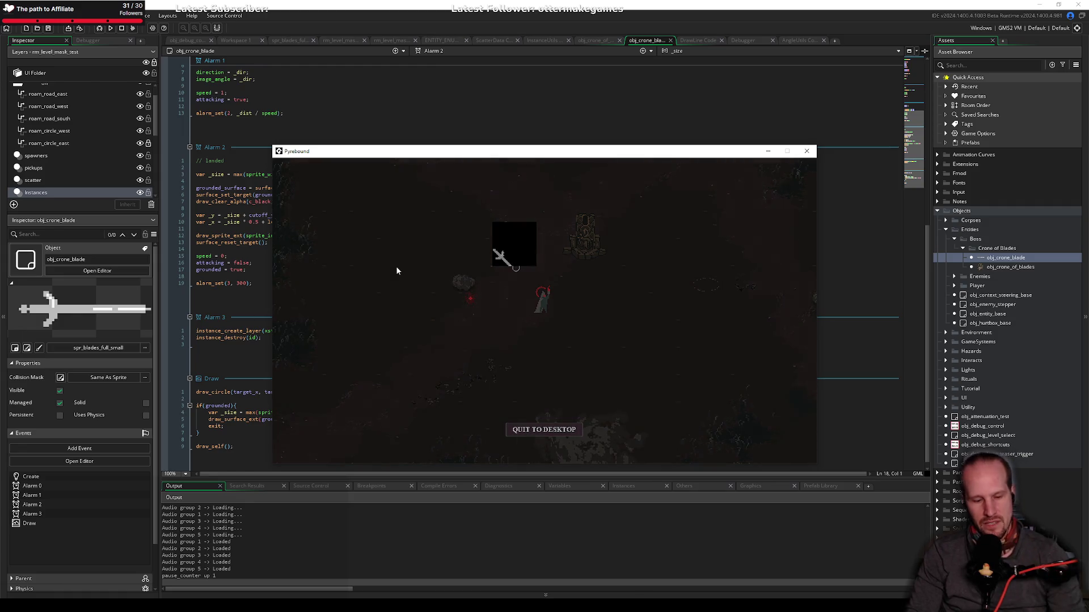
left_click(302, 240)
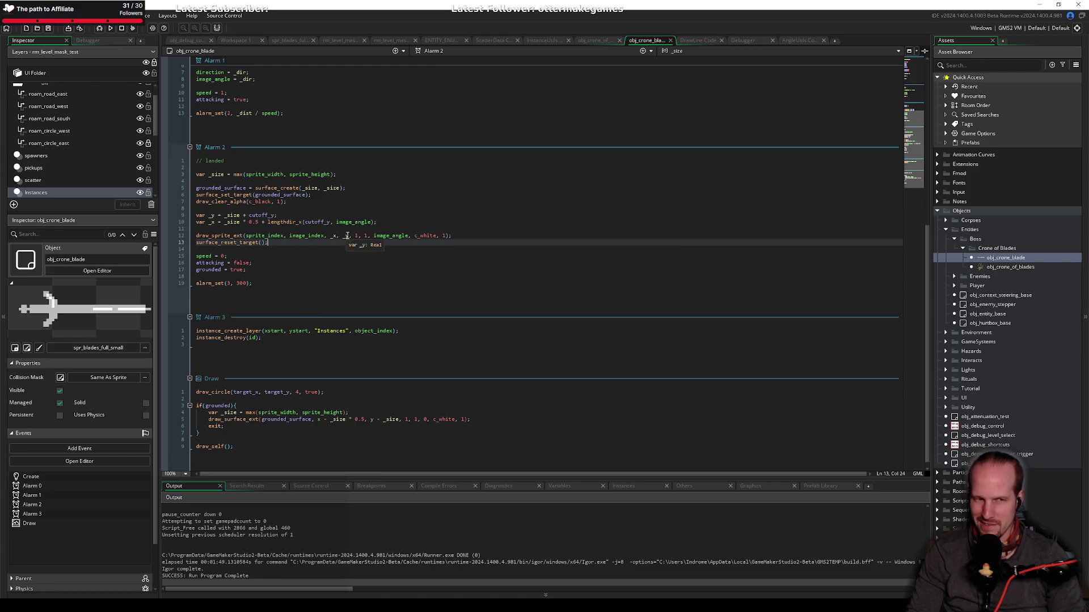
Step: Insert a sprite_set_offset( call after draw_sprite_ext and bring up its manual page
left_click(454, 235)
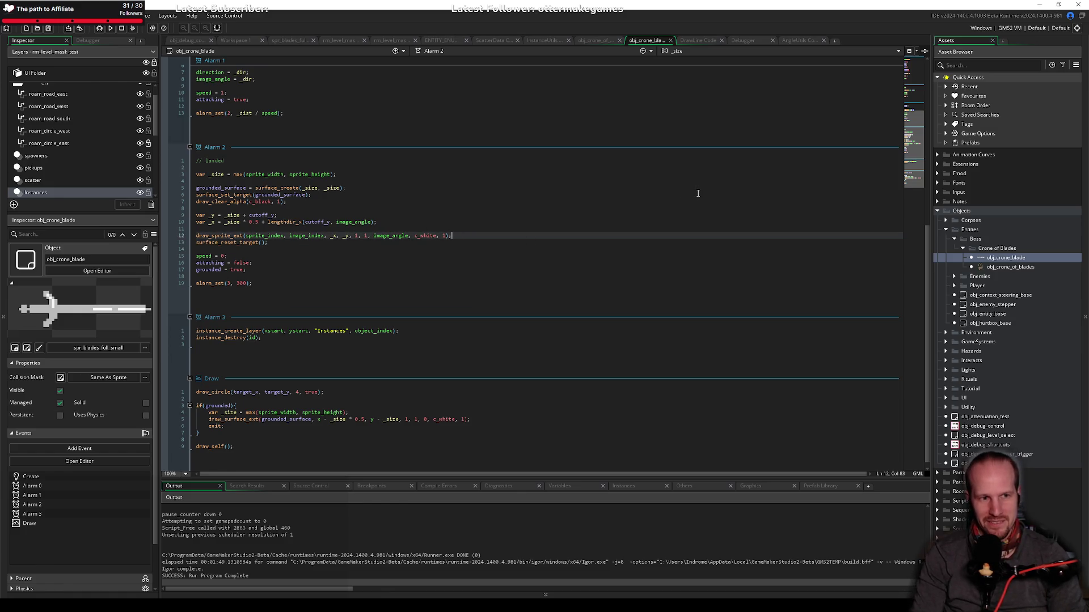
key("Return")
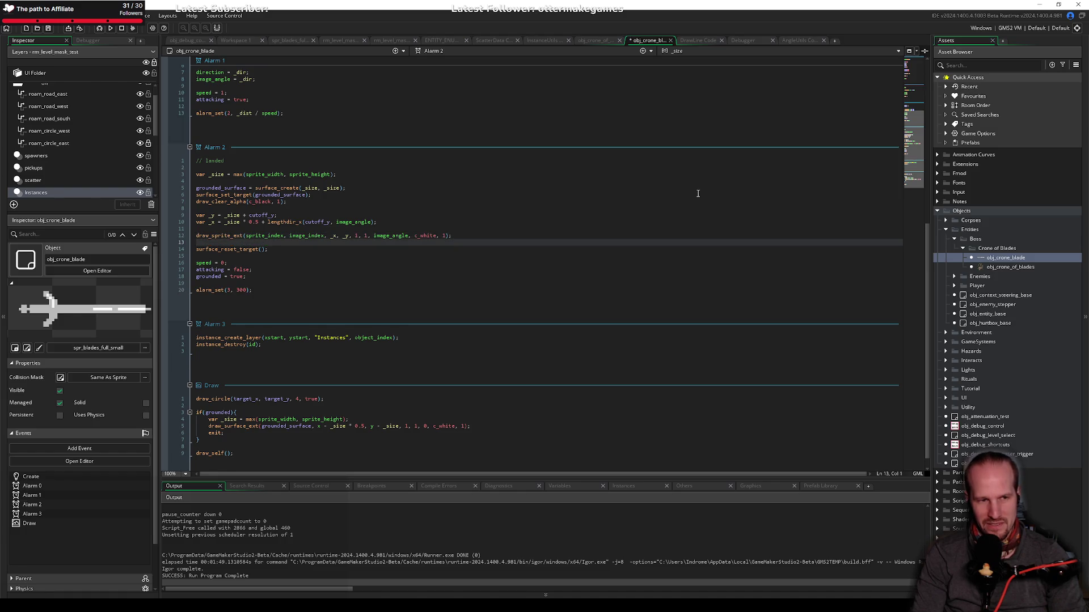
type("sprite_set_or")
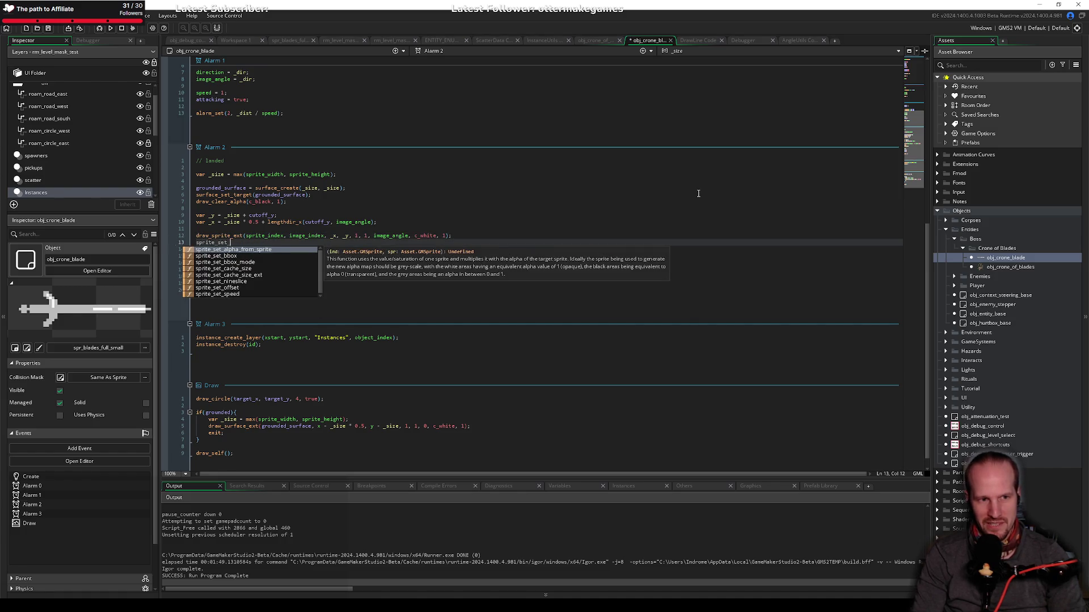
key("BackSpace")
key("BackSpace")
key("BackSpace")
key("Down")
key("Down")
key("Down")
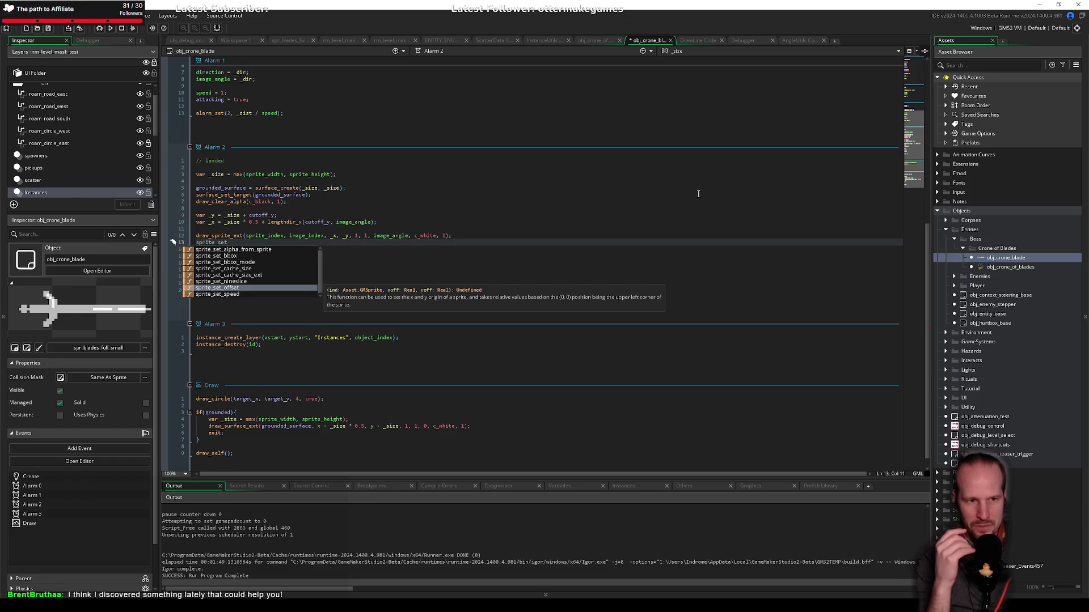
key("Return")
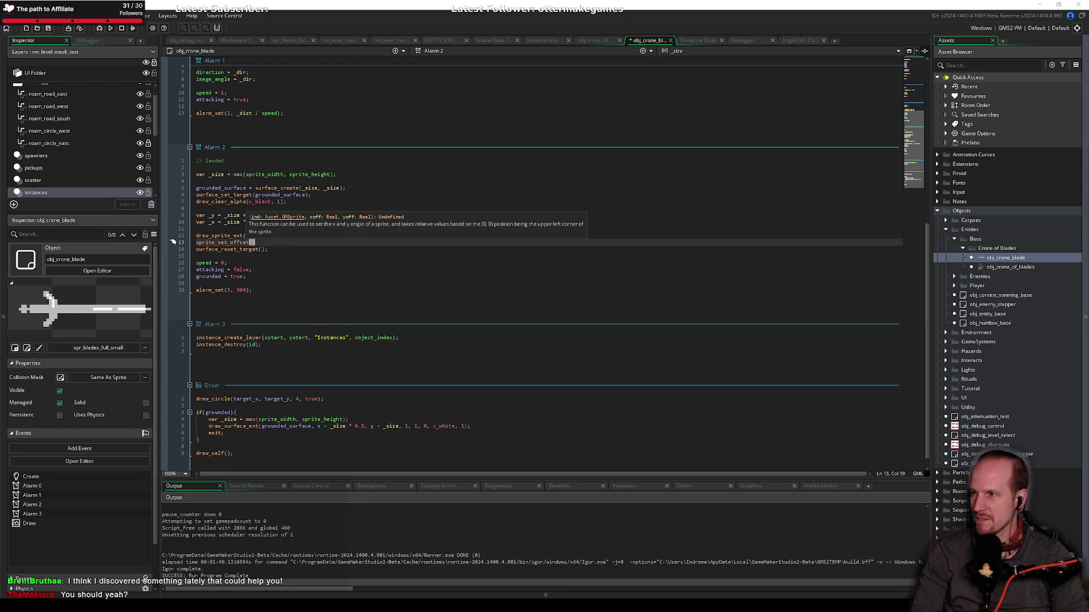
key("F1")
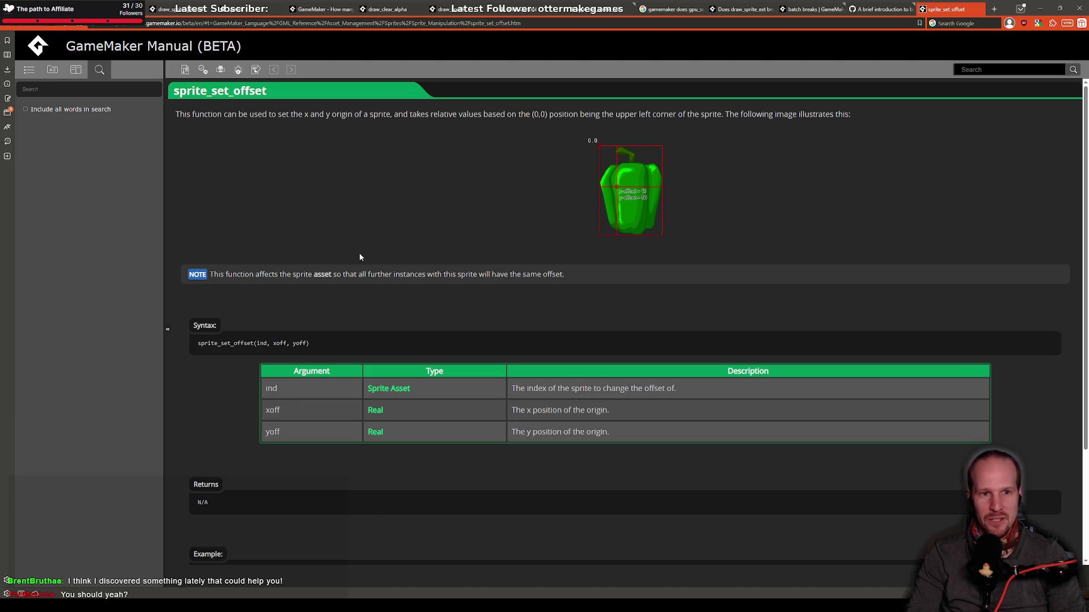
left_click_drag(243, 278, 520, 275)
left_click(448, 274)
mouse_move(576, 300)
left_mouse_down()
mouse_move(542, 276)
mouse_move(240, 284)
left_mouse_up()
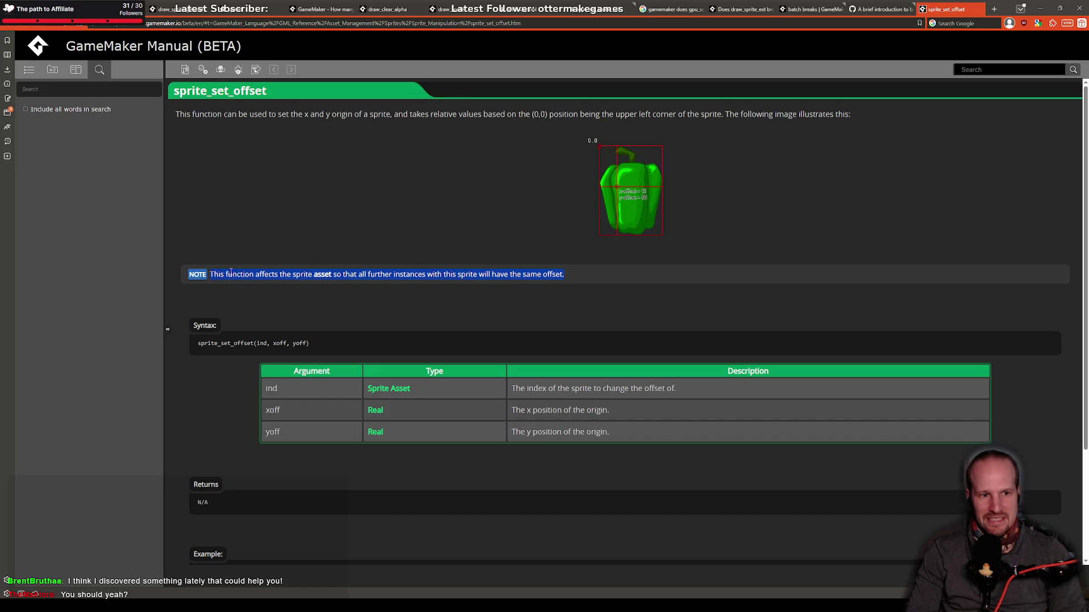
left_click(225, 274)
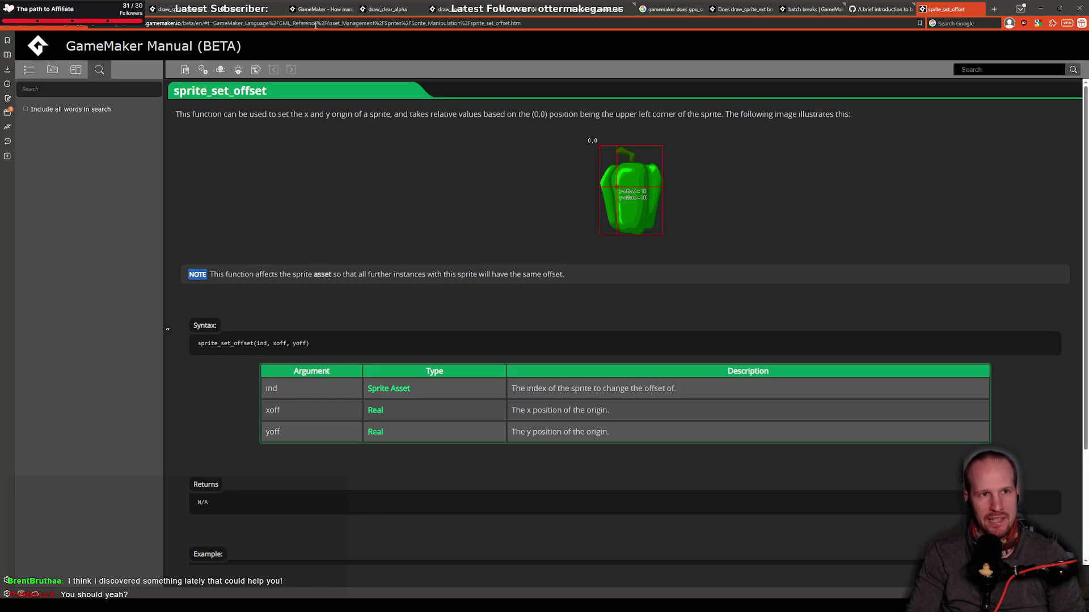
Step: Open the manual's Instance Variables overview page and scroll through it
left_click(249, 9)
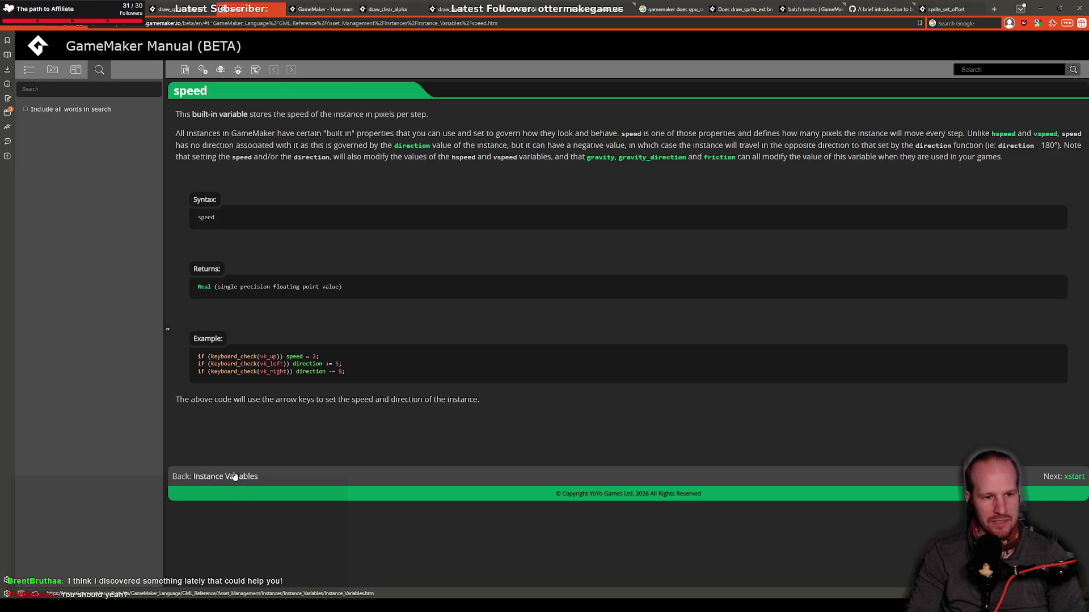
left_click(236, 476)
scroll(227, 408, "down", 5)
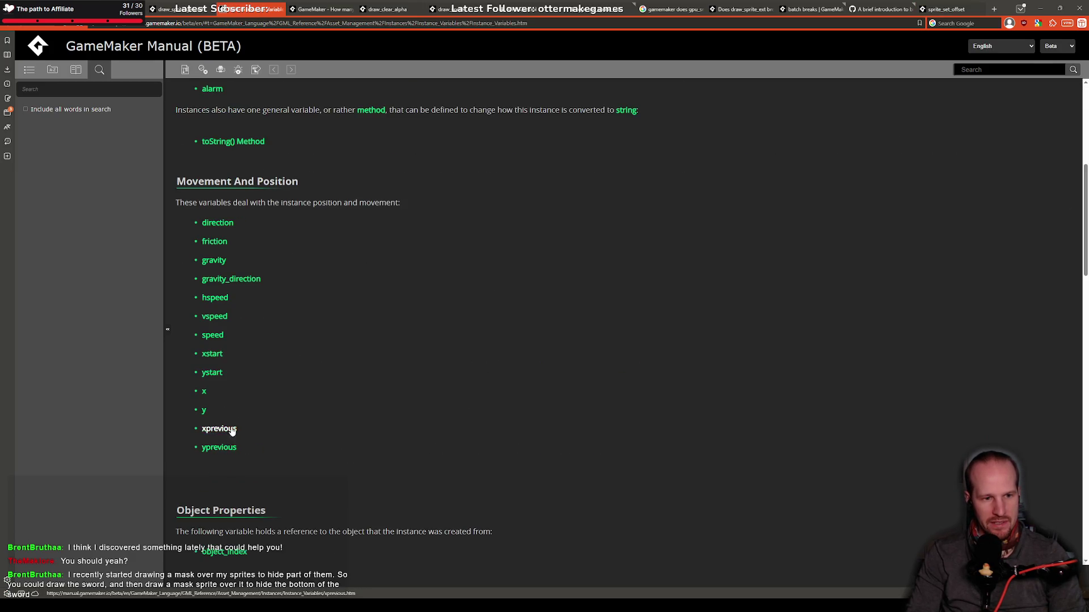
scroll(222, 317, "down", 6)
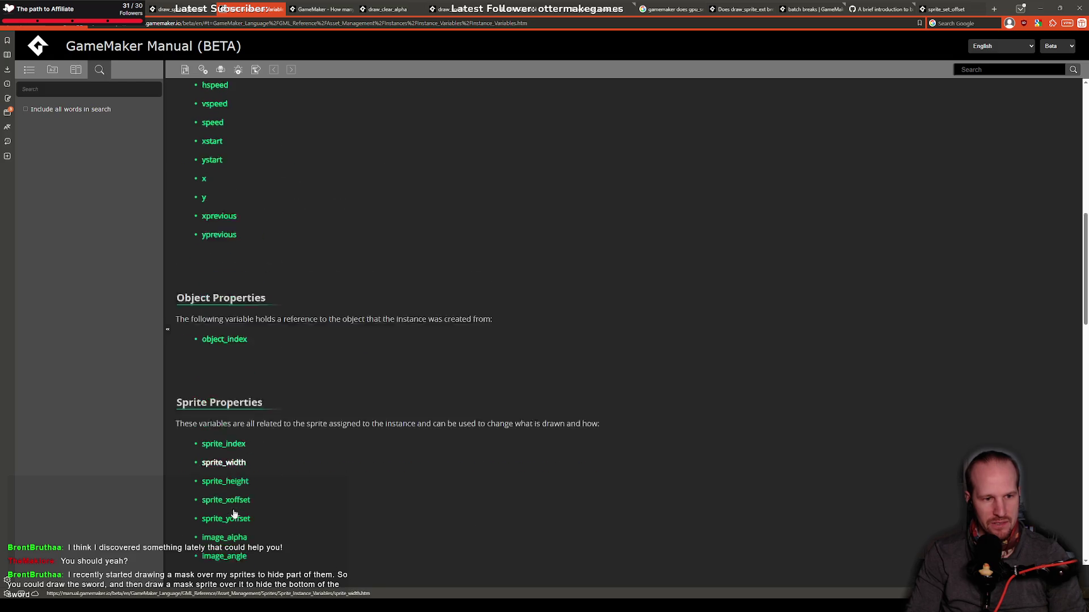
scroll(227, 397, "down", 15)
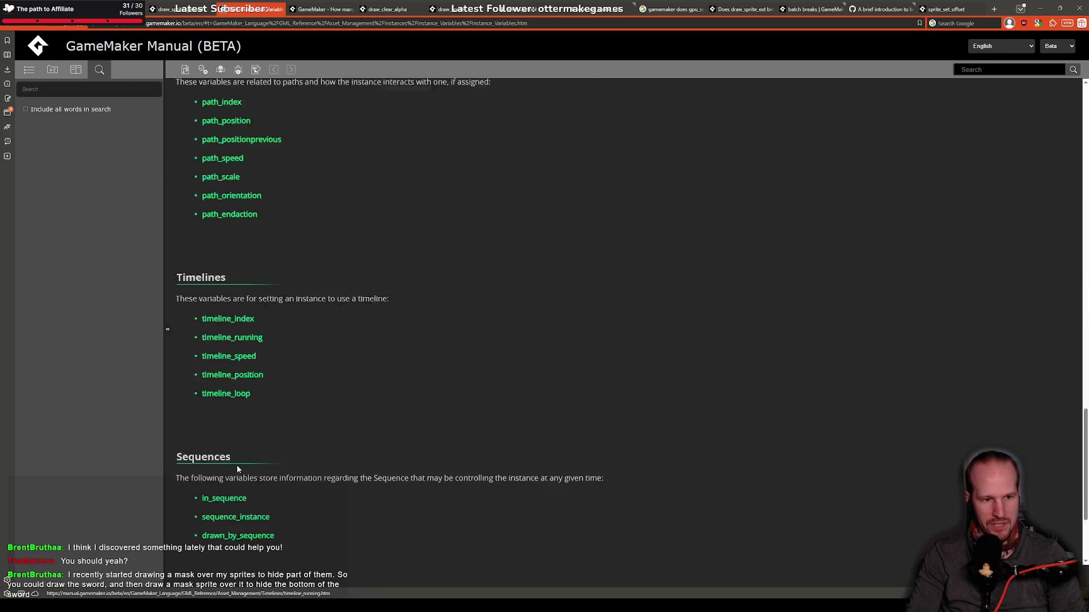
scroll(242, 468, "up", 10)
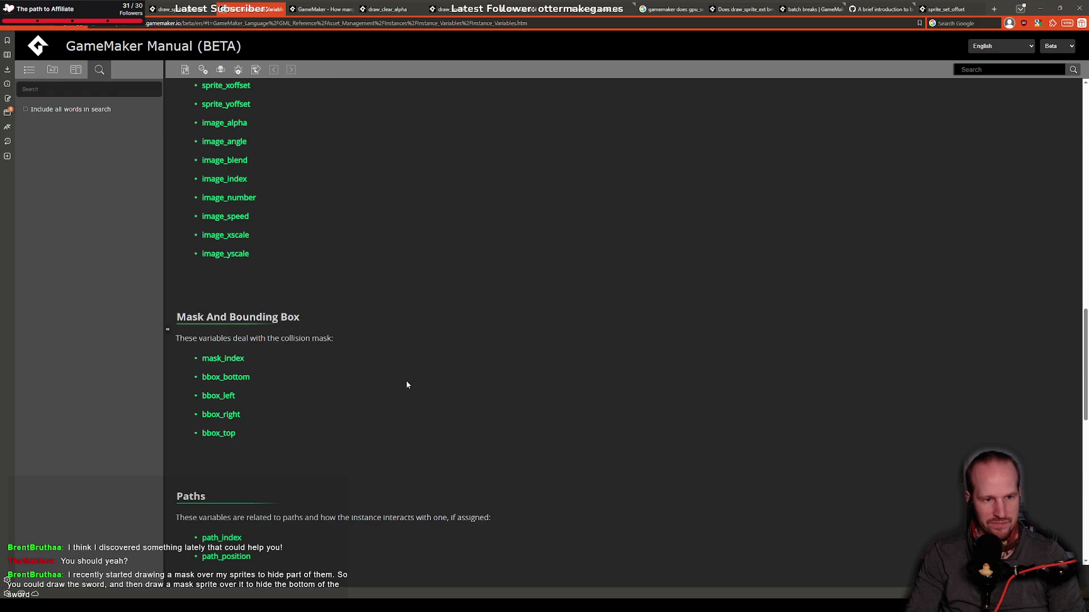
Step: Search the page for 'offset', open sprite_xoffset, then return to the sprite_set_offset line
key("ctrl+f")
type("offset")
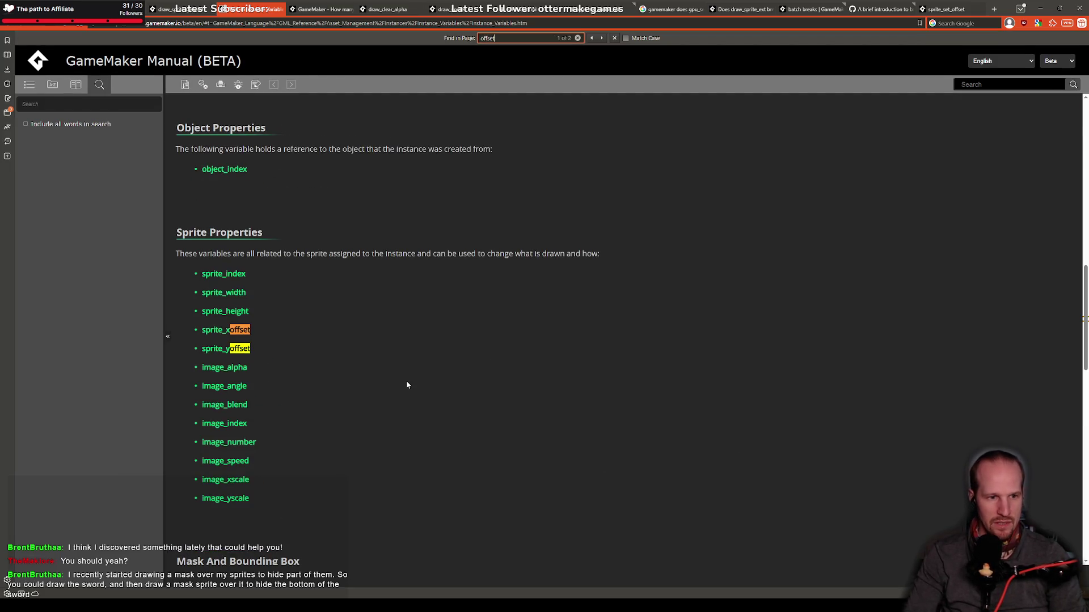
left_click(218, 330)
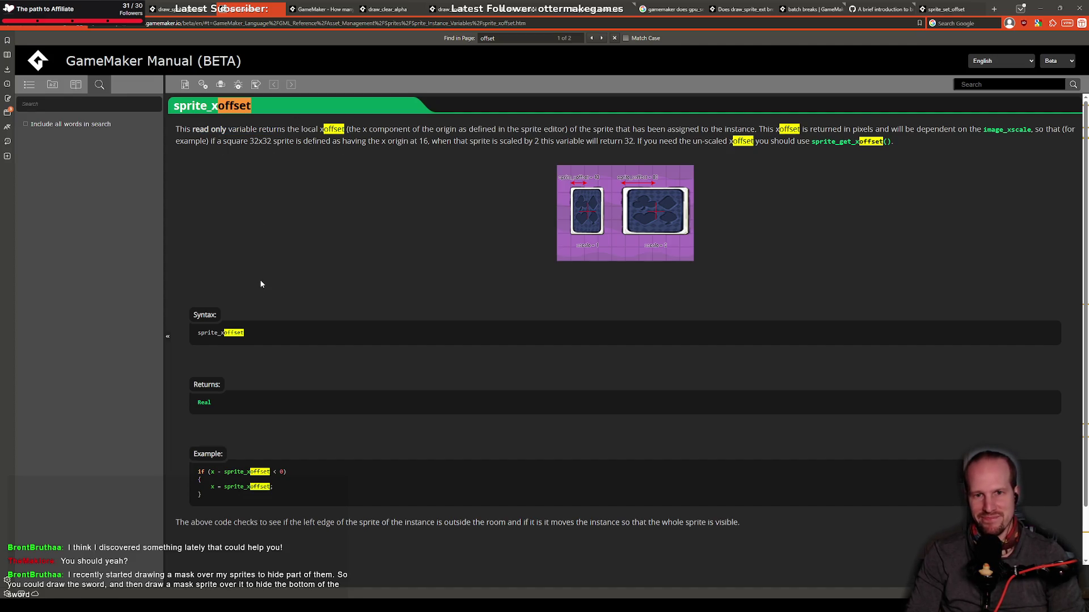
key("alt+Tab")
left_click(270, 244)
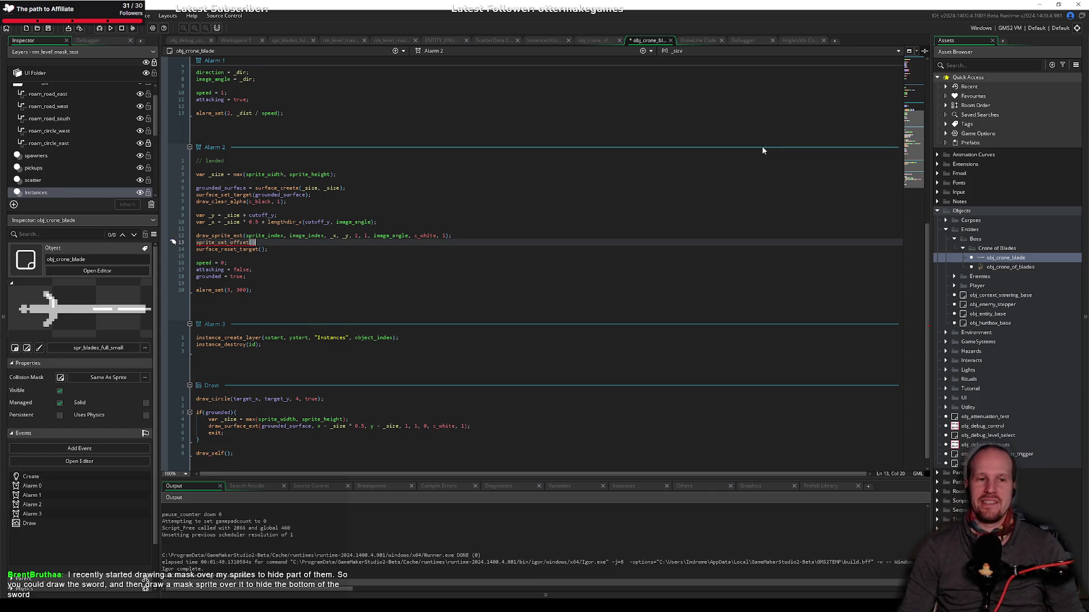
key("Left")
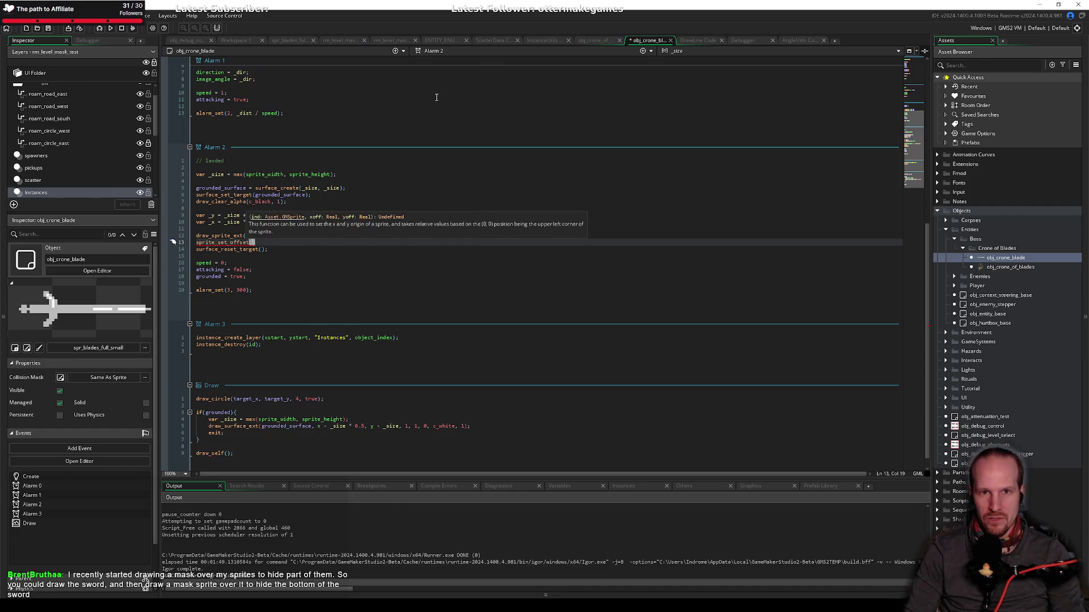
left_click(349, 234)
key("End")
Step: Delete the sprite_set_offset line from Alarm 2
key("shift+Down")
key("Delete")
key("Up")
key("Up")
Step: Cut the lengthdir_x term from line 10 so _x is just _size * 0.5;
key("ctrl+Left")
key("ctrl+Left")
key("ctrl+Left")
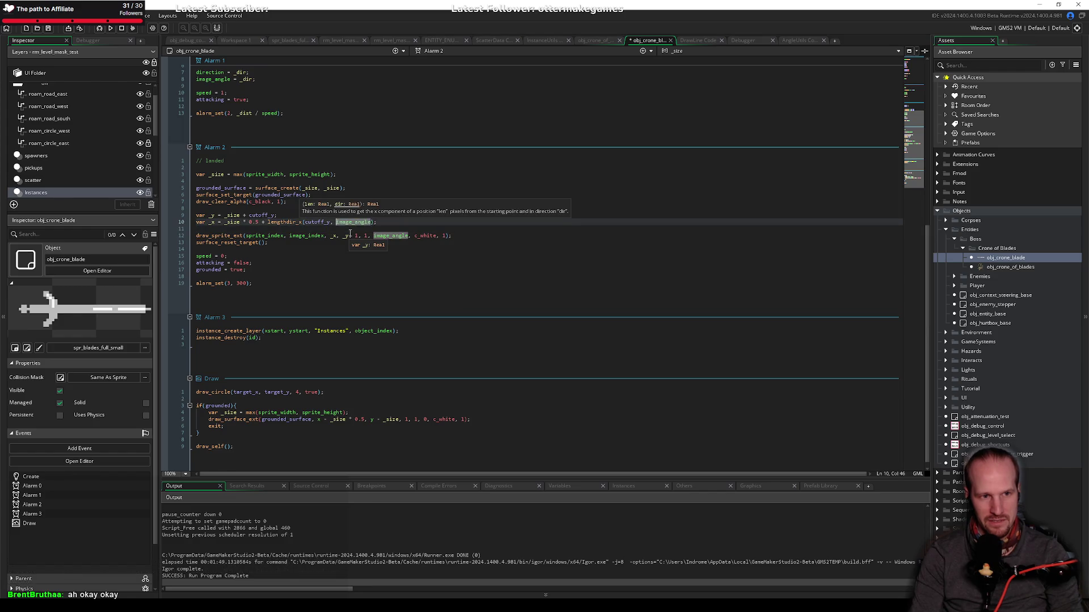
key("shift+End")
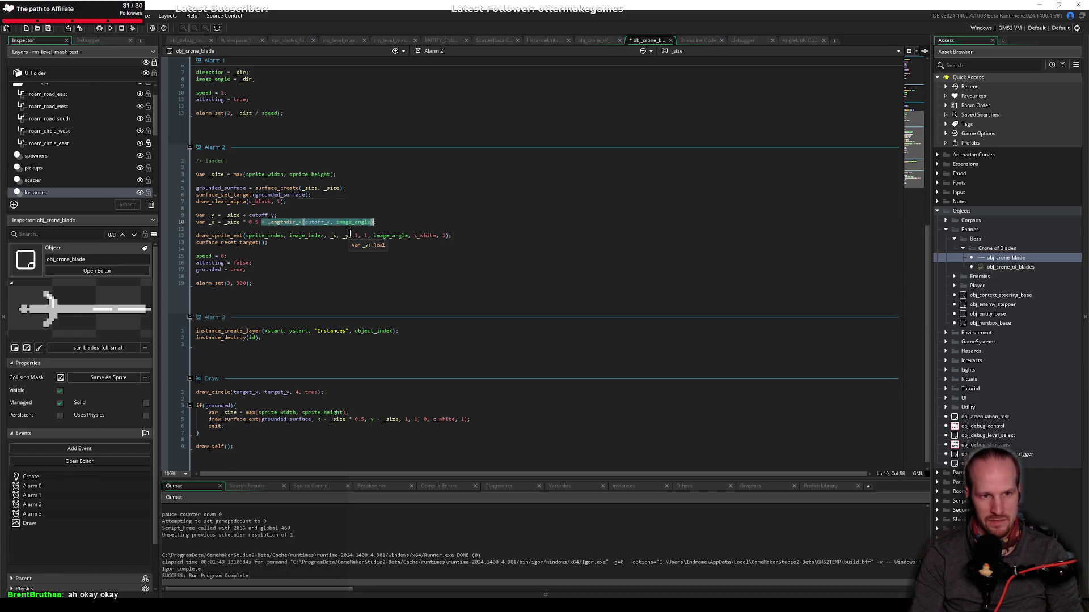
key("Delete")
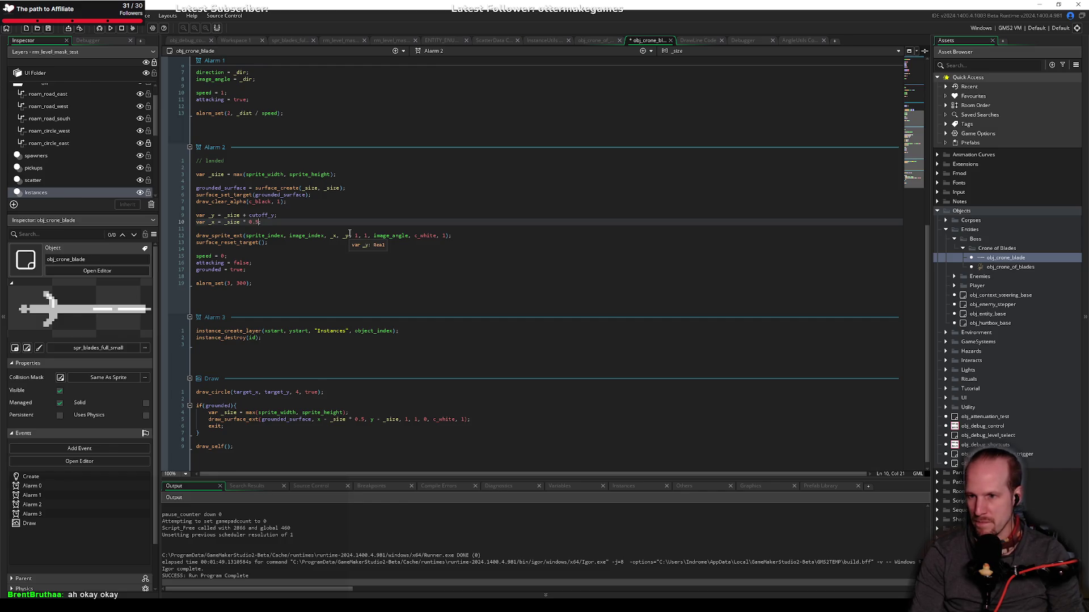
type(";")
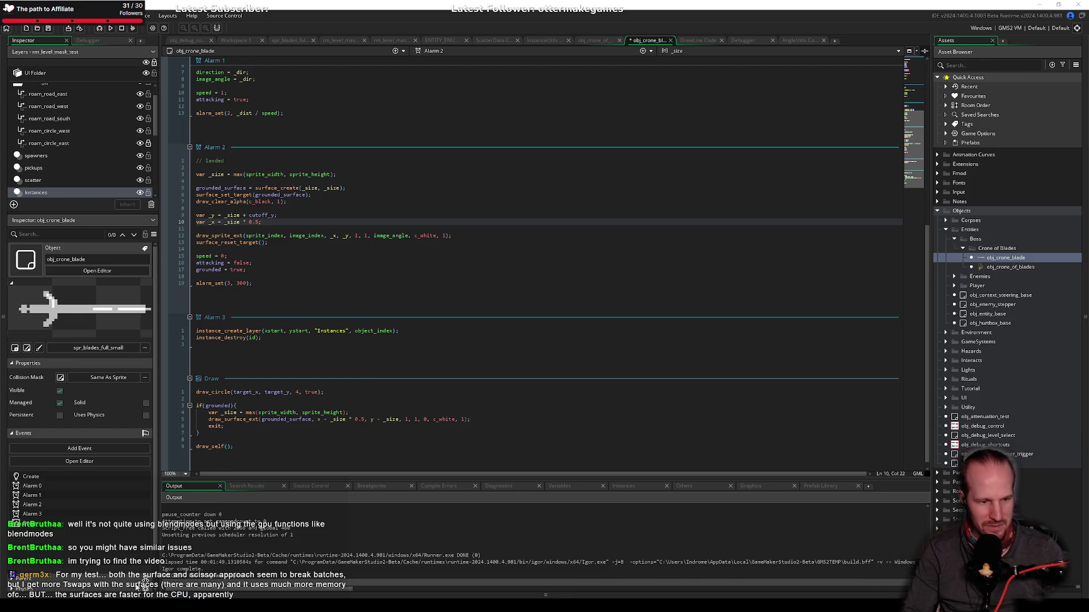
key("alt+Tab")
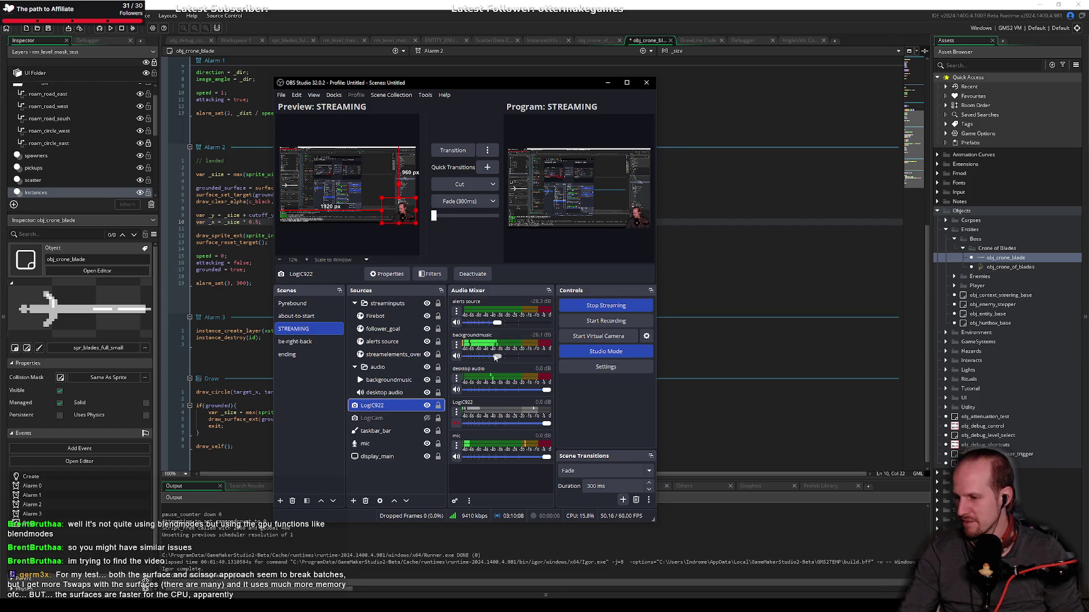
Step: Switch the stream to the be-right-back scene, minimise OBS, and return to the alarm_set(3, 300) line
double_click(295, 341)
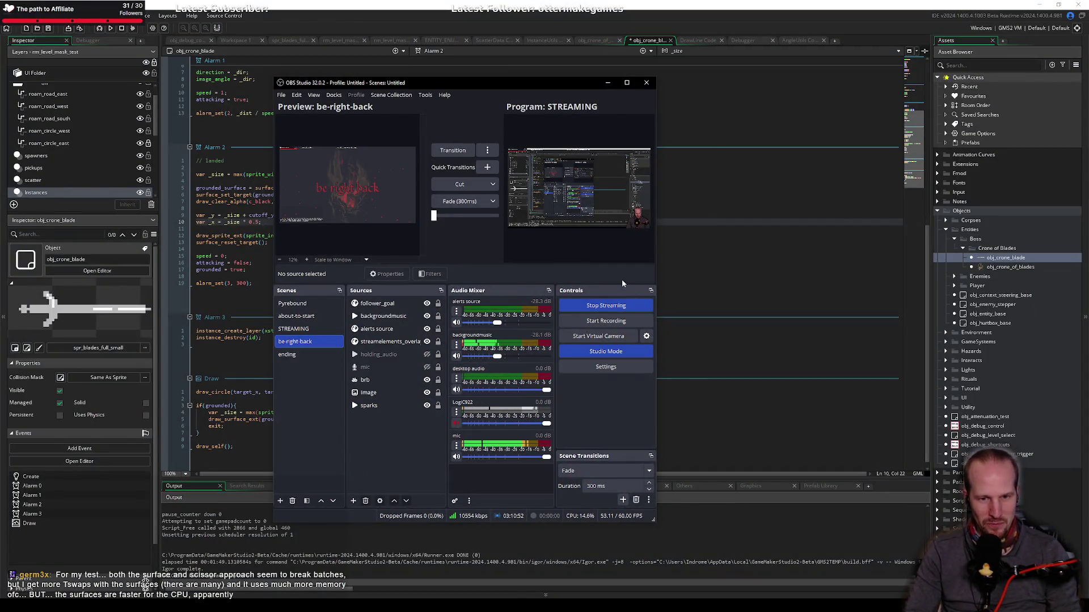
left_click(605, 83)
left_click(236, 283)
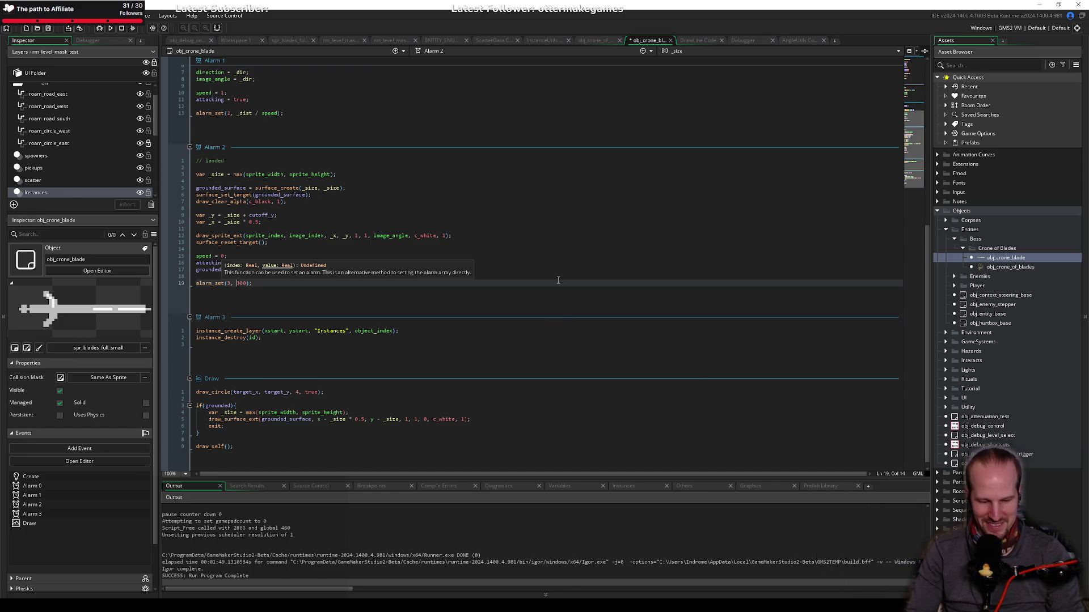
left_click(502, 252)
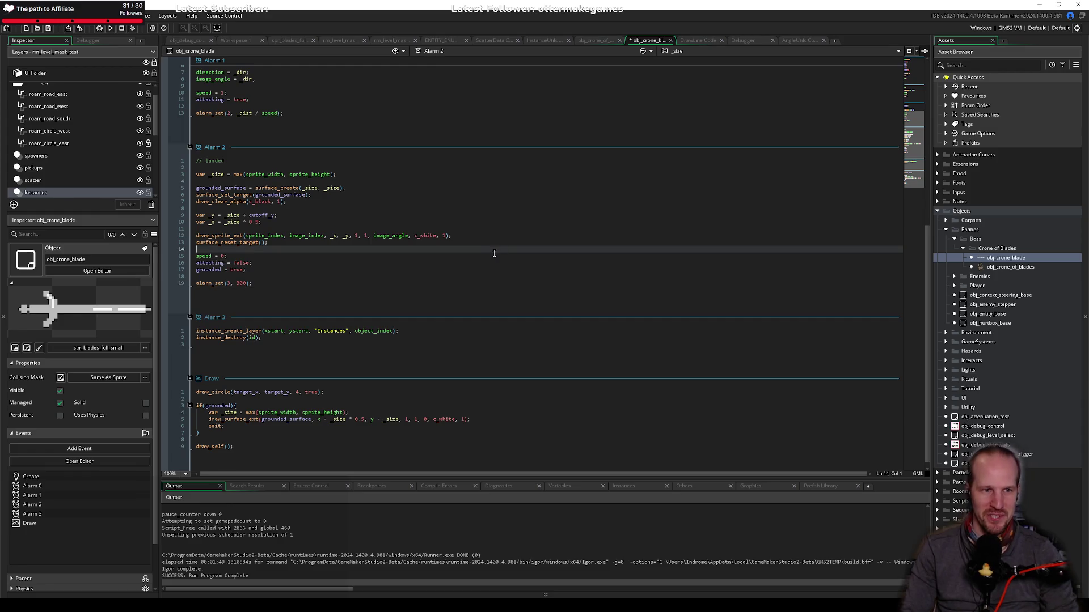
left_click(242, 228)
left_click(293, 229)
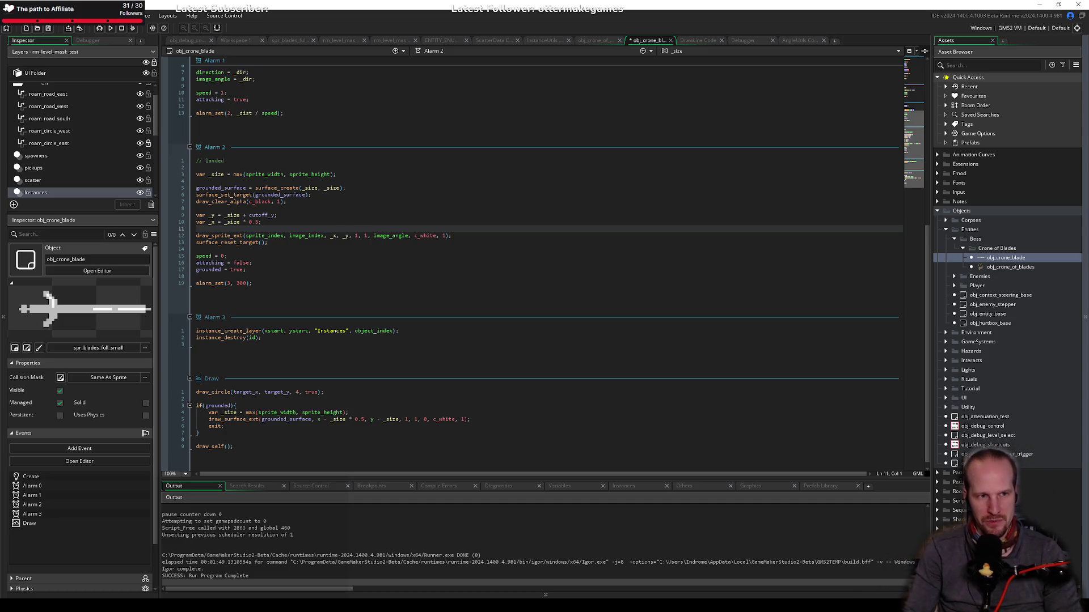
left_click(321, 434)
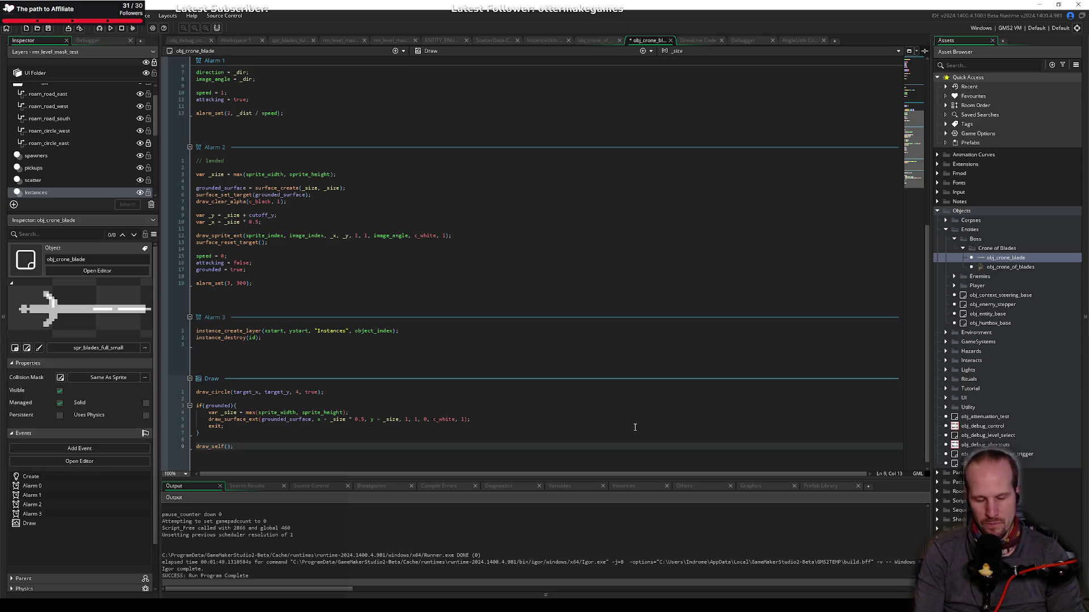
key("Up")
key("Up")
key("Up")
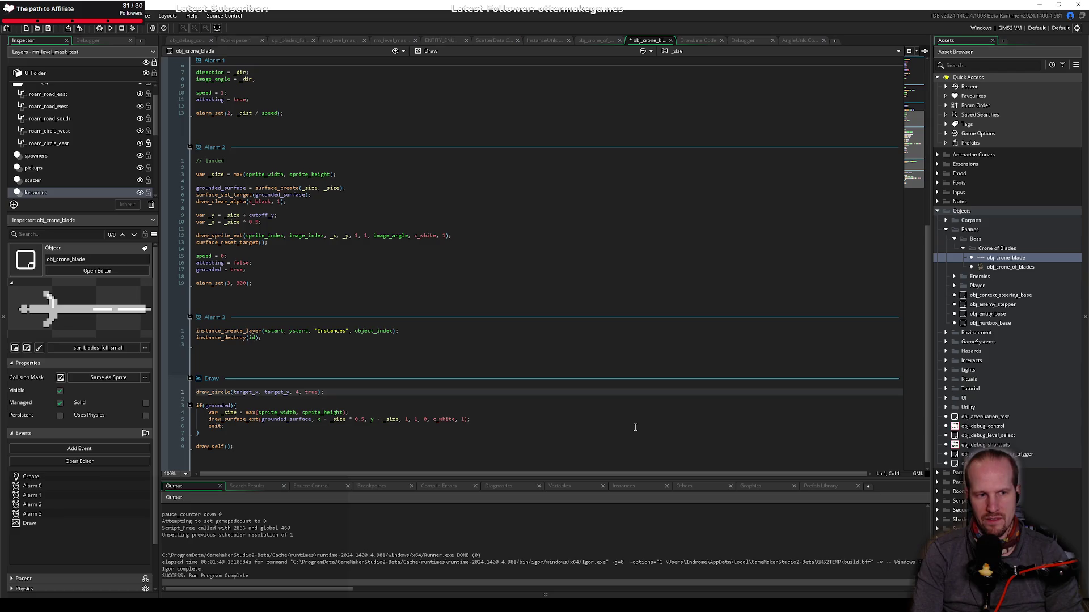
Step: Add 'if(instance_find(obj_crone_blade, 0) != id) exit;' as the first Draw line and save
key("Return")
key("Return")
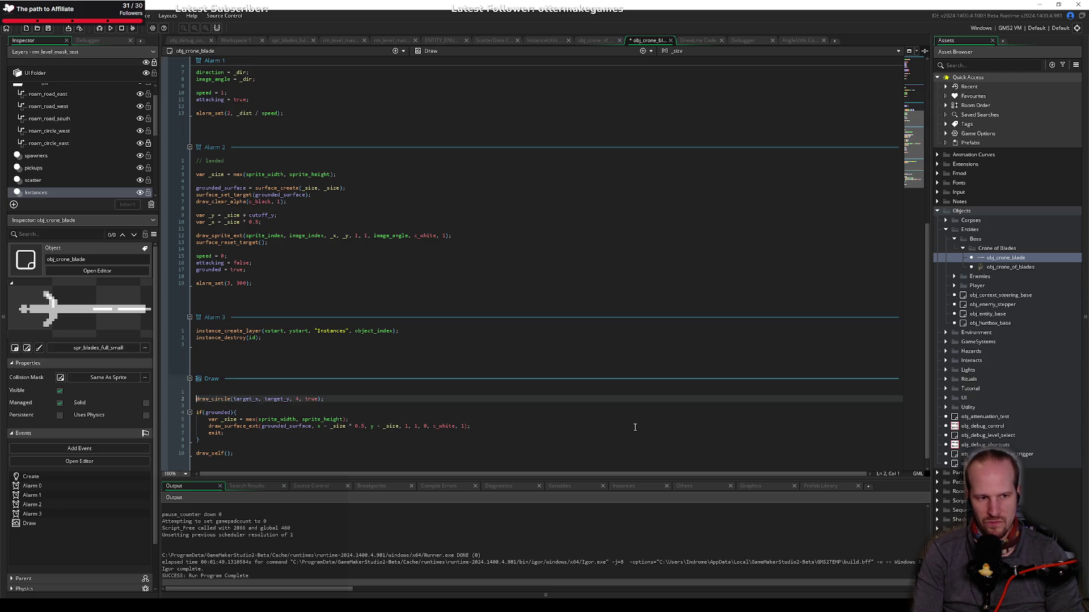
key("Up")
key("Up")
type("if(")
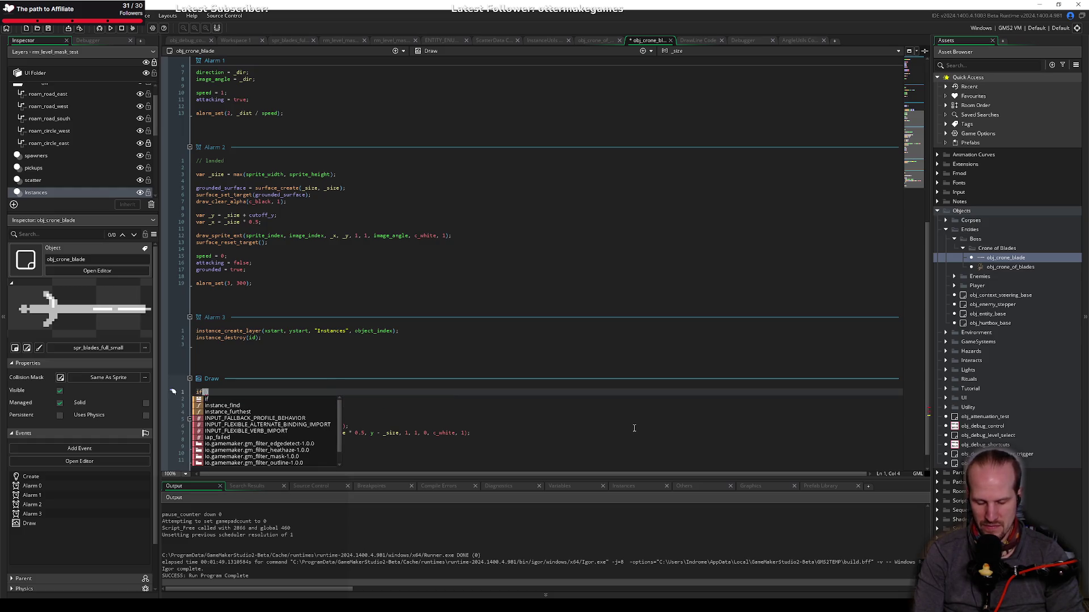
type("instance_find")
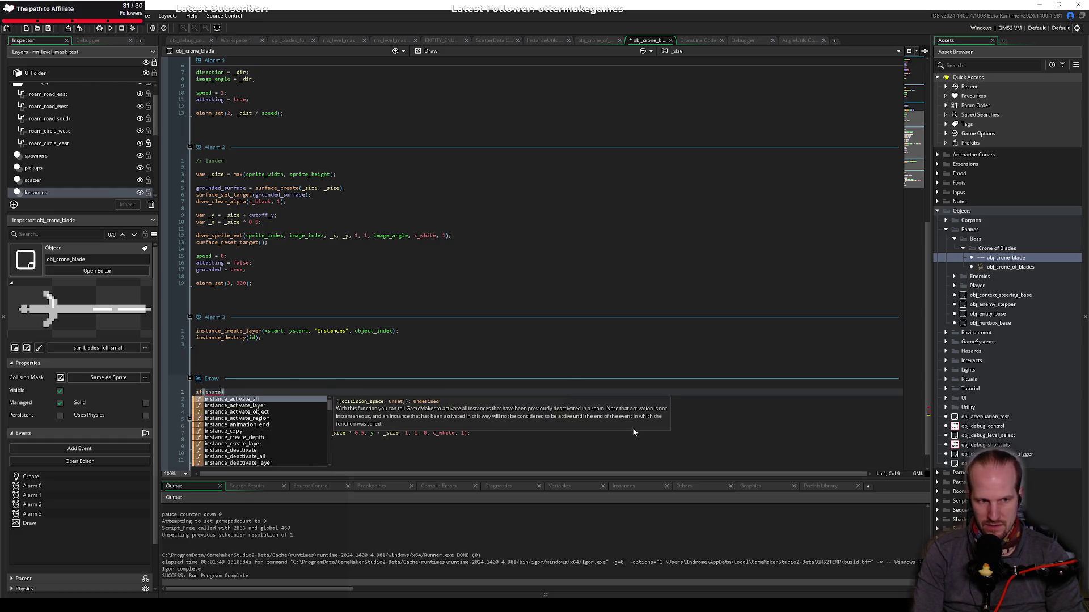
type("(obj_")
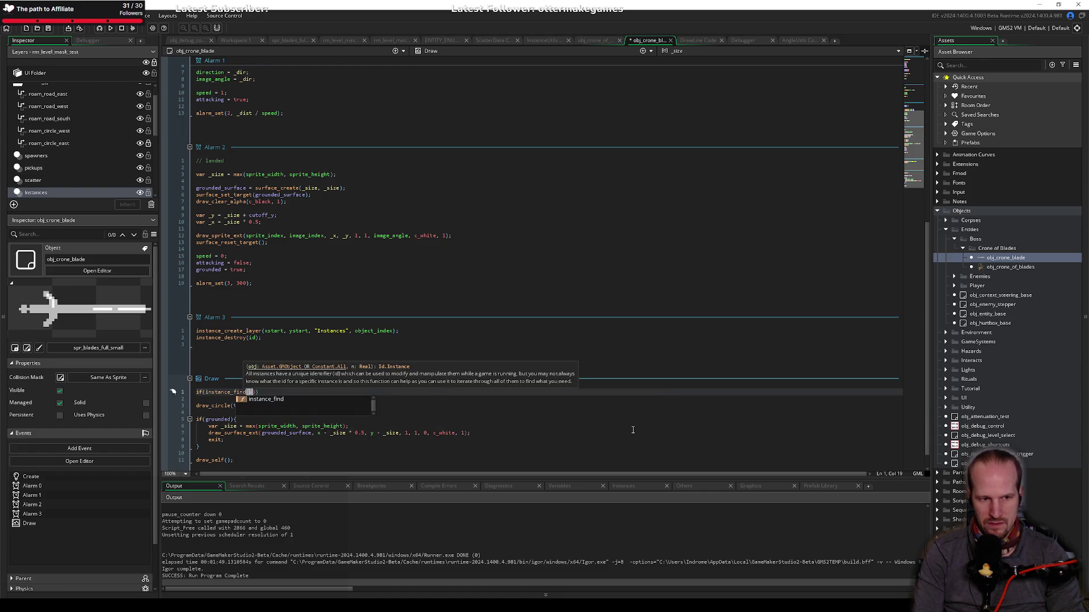
type("cso")
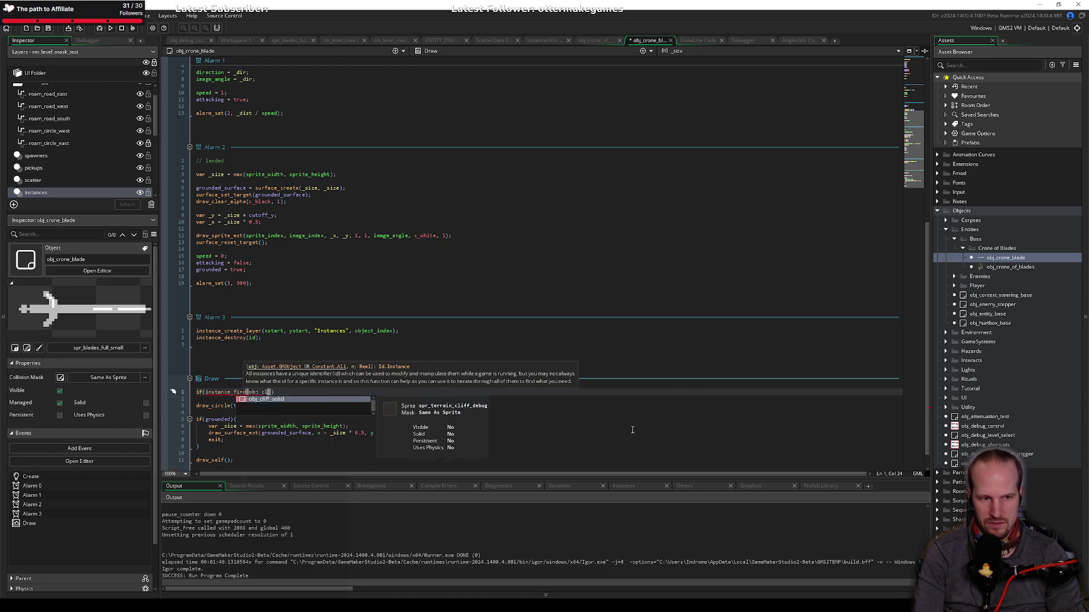
key("BackSpace")
key("BackSpace")
type("ron")
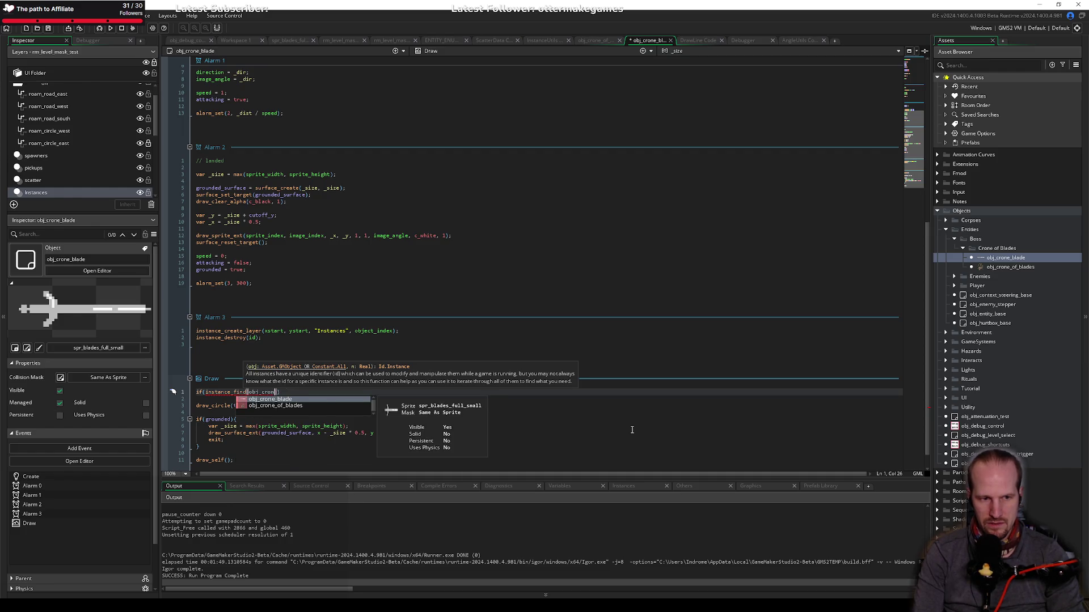
key("Return")
type(", 0)")
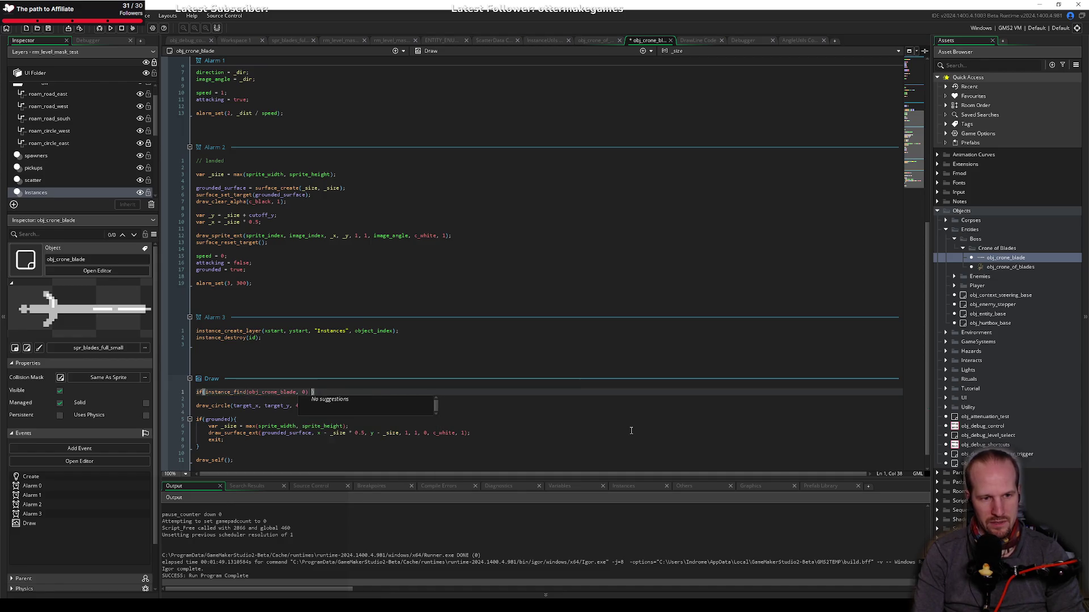
type(" != ")
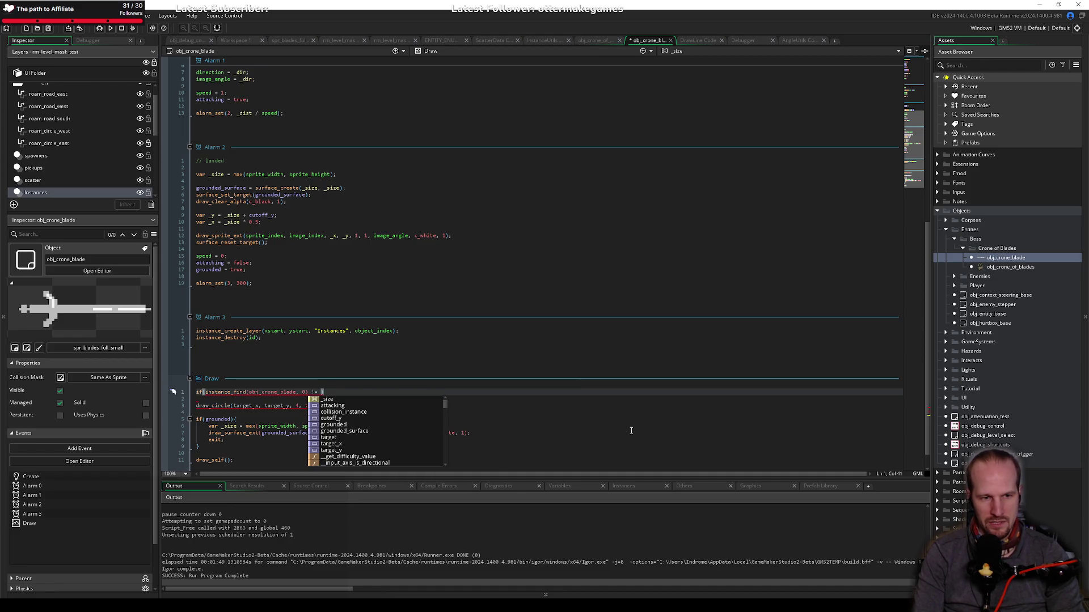
type("id) exit;")
key("ctrl+s")
key("Down")
key("Down")
key("Down")
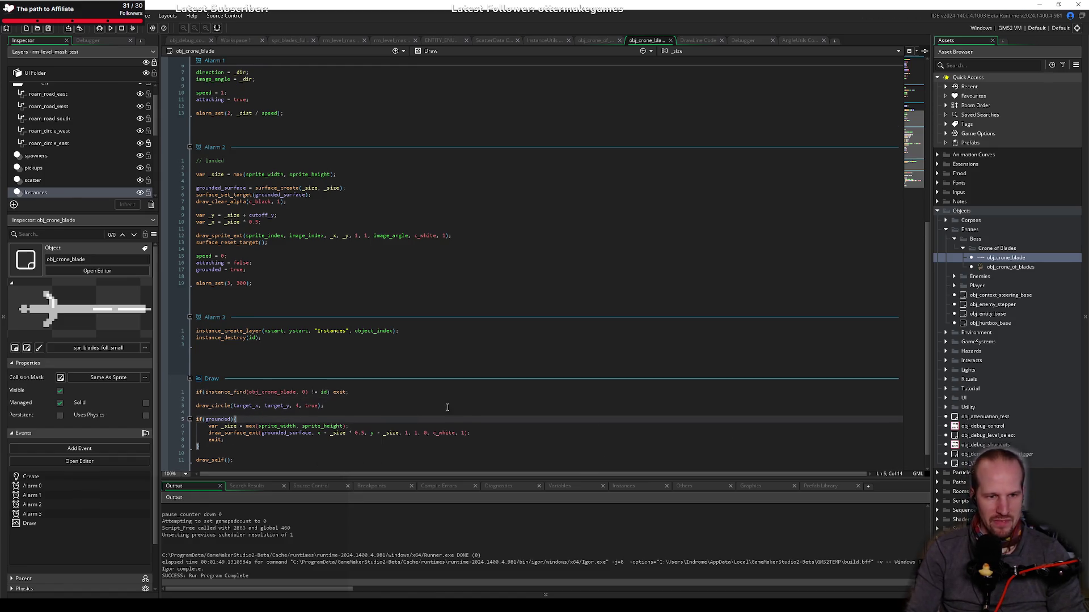
scroll(458, 407, "down", 1)
left_click(423, 374)
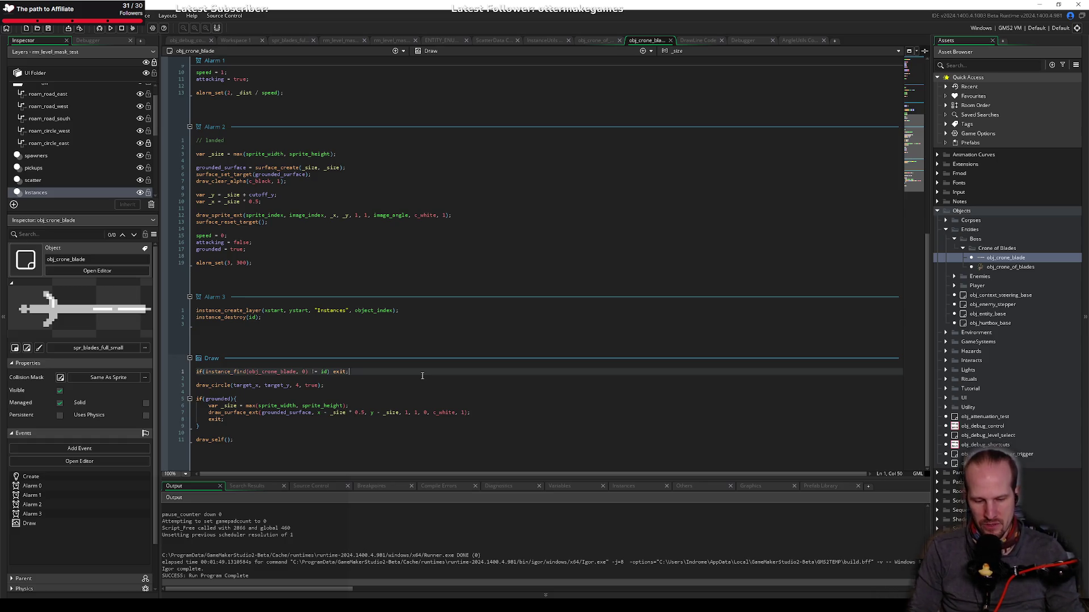
key("shift+Home")
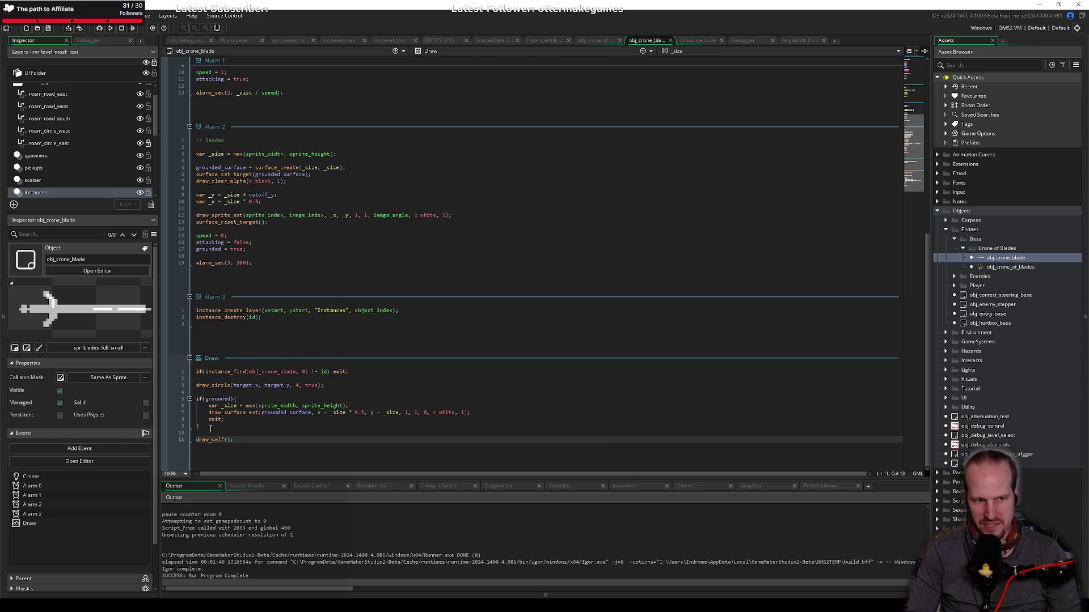
Step: Move draw_self(); from the end of Draw to above the early-exit check
left_click_drag(234, 440, 197, 439)
key("BackSpace")
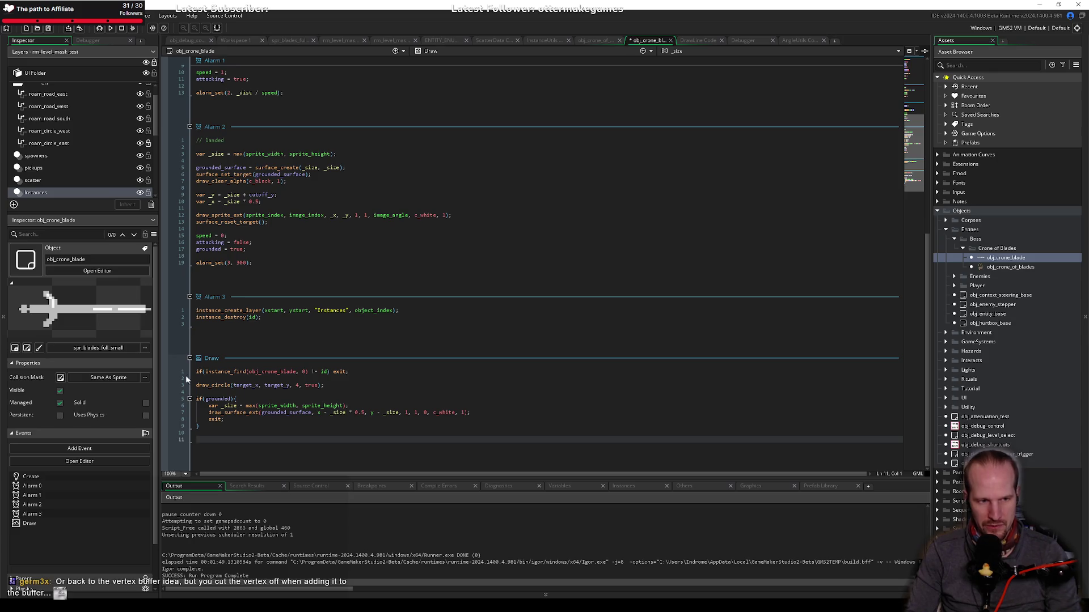
left_click(202, 372)
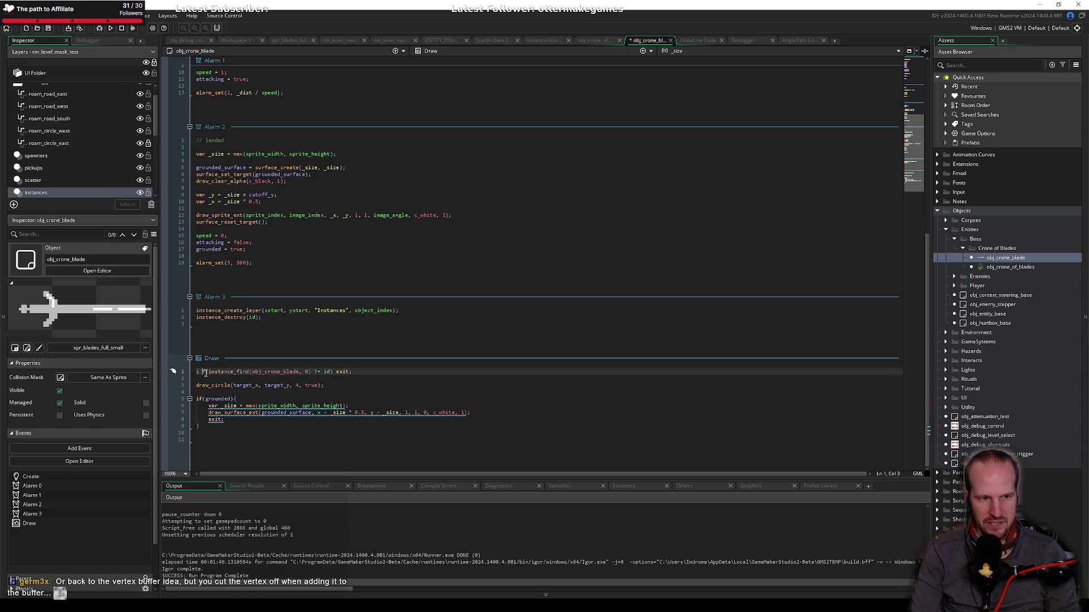
key("BackSpace")
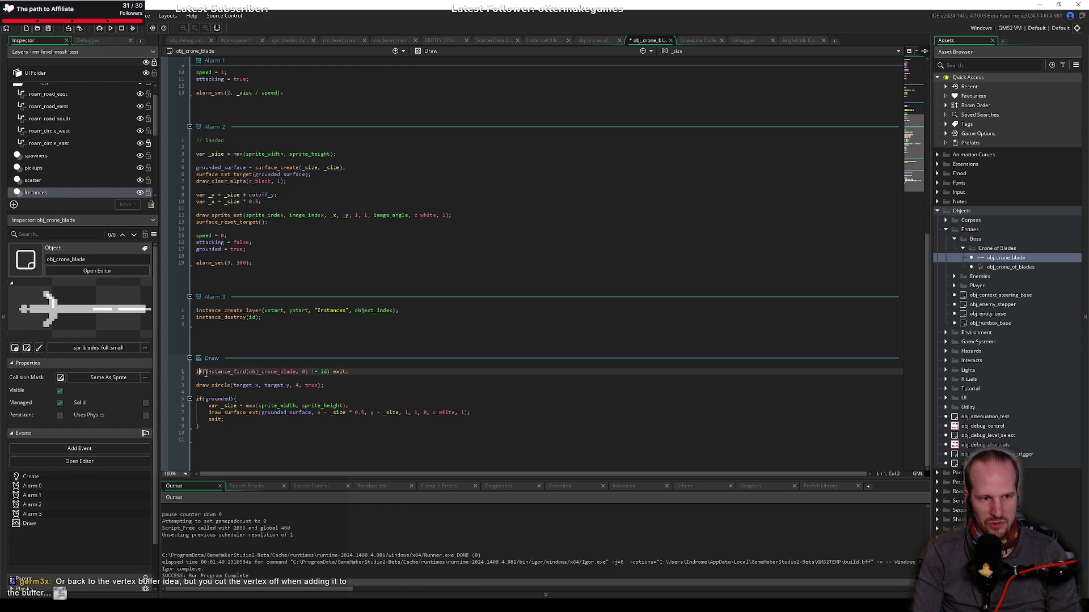
key("Return")
key("Return")
key("Up")
key("Up")
type("draw_self();")
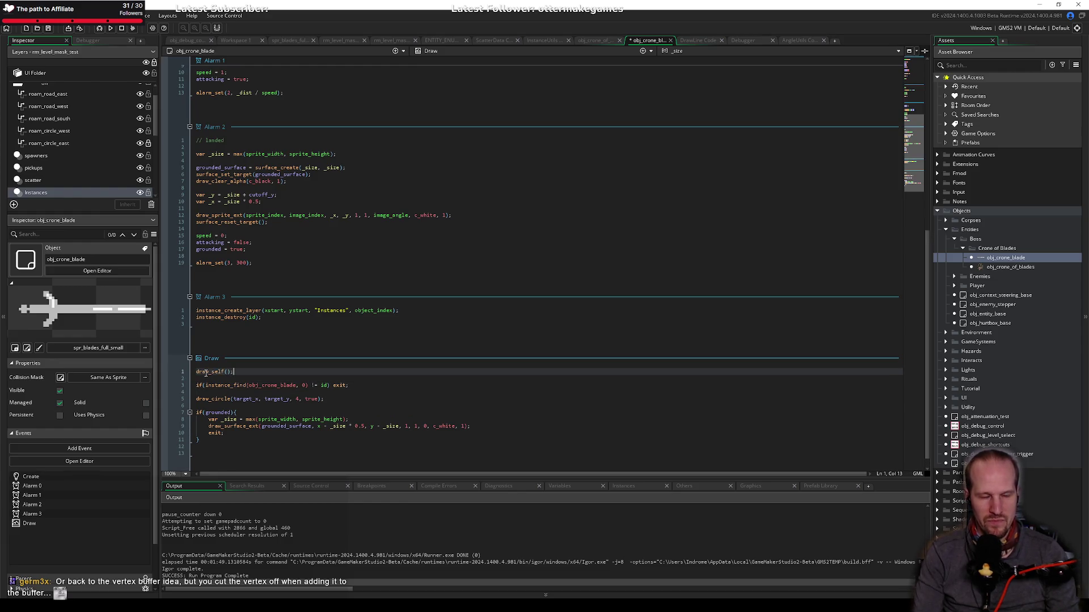
Step: Wrap draw_self(); inside a new if(grounded == false){ block at the top of Draw
key("Home")
key("Return")
key("Up")
type("if")
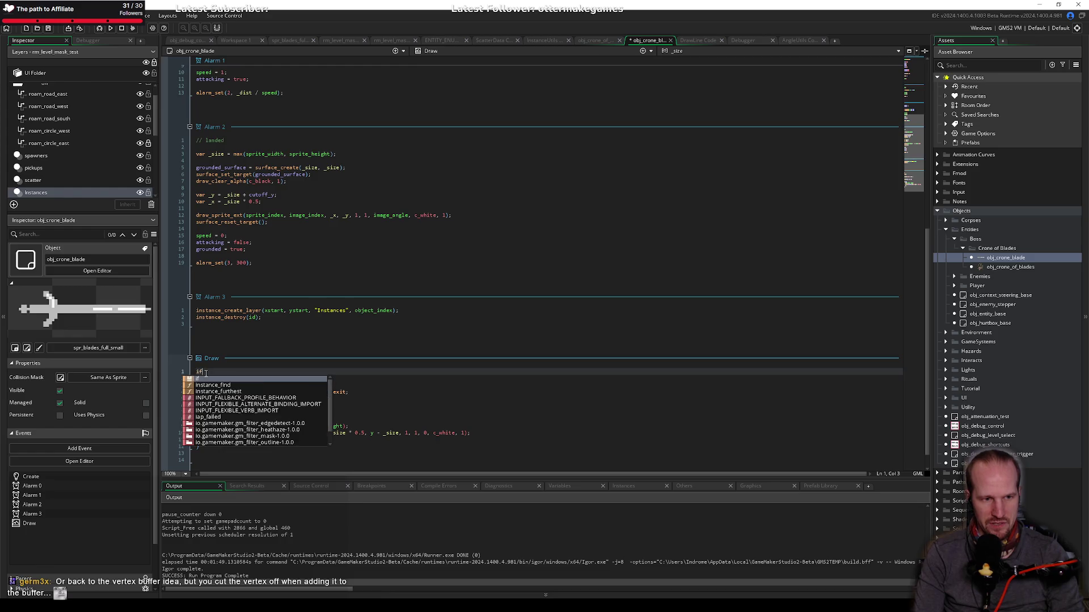
type("(groun")
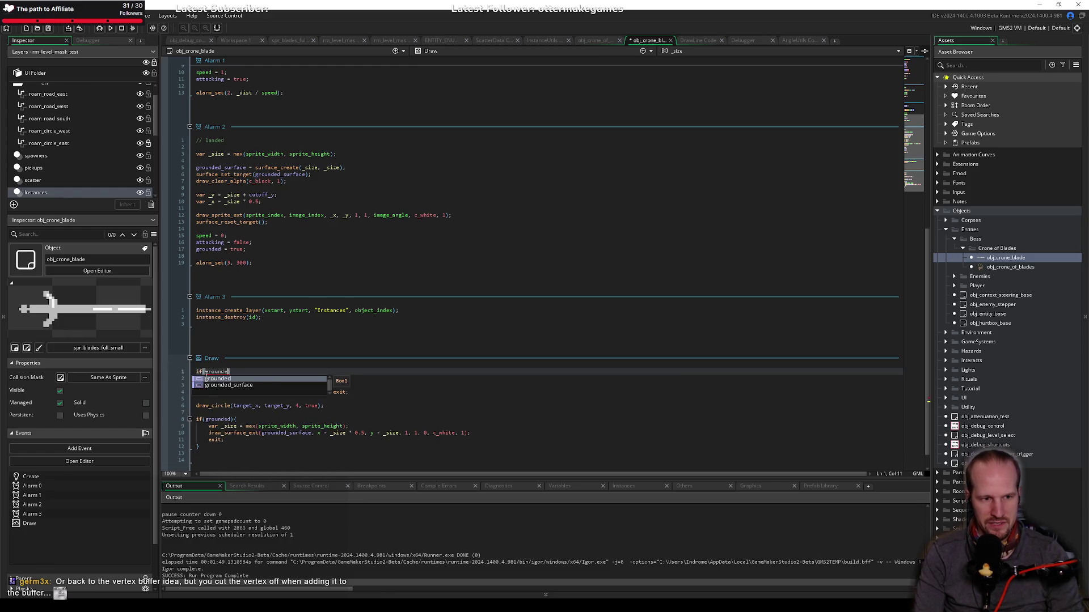
key("Return")
type("==")
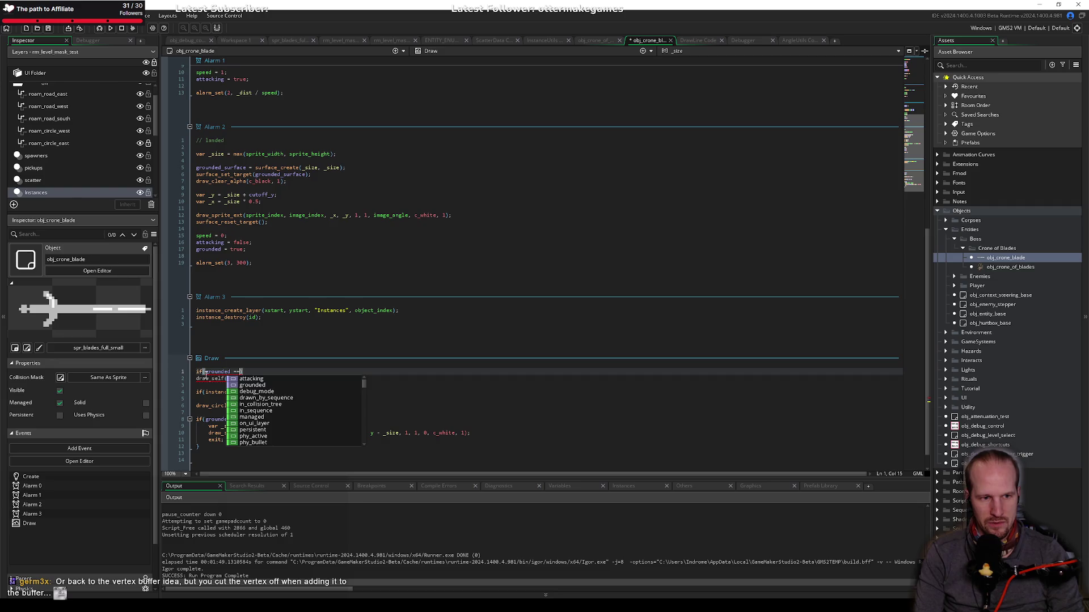
type(" false){")
key("Return")
key("Down")
key("Down")
key("Home")
key("shift+End")
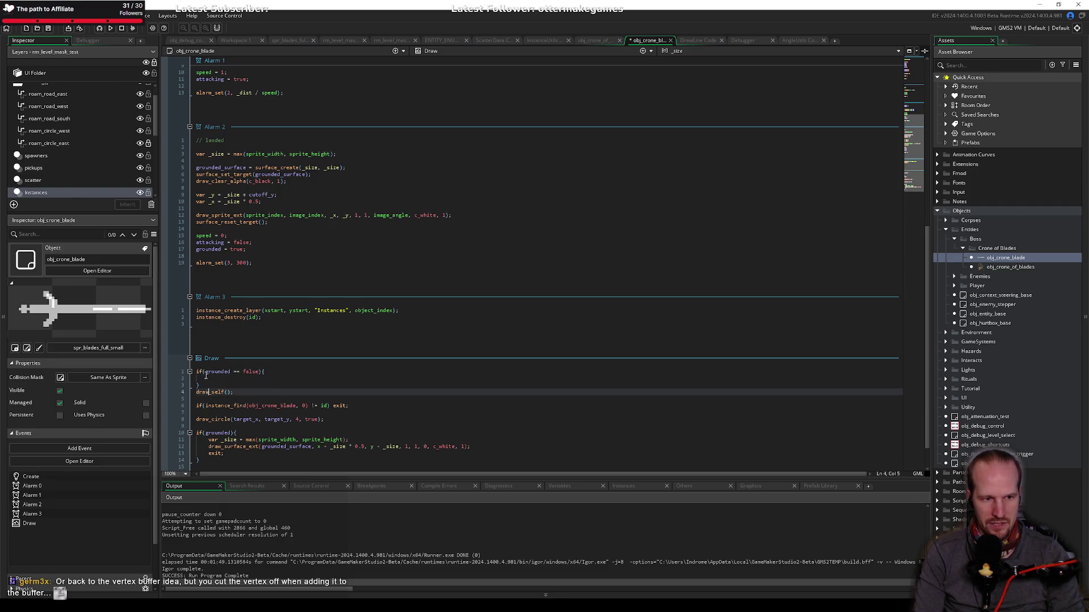
key("ctrl+x")
key("Up")
key("Up")
key("ctrl+v")
Step: Add an exit statement inside the block, then delete it again
key("Down")
key("Up")
key("End")
key("Return")
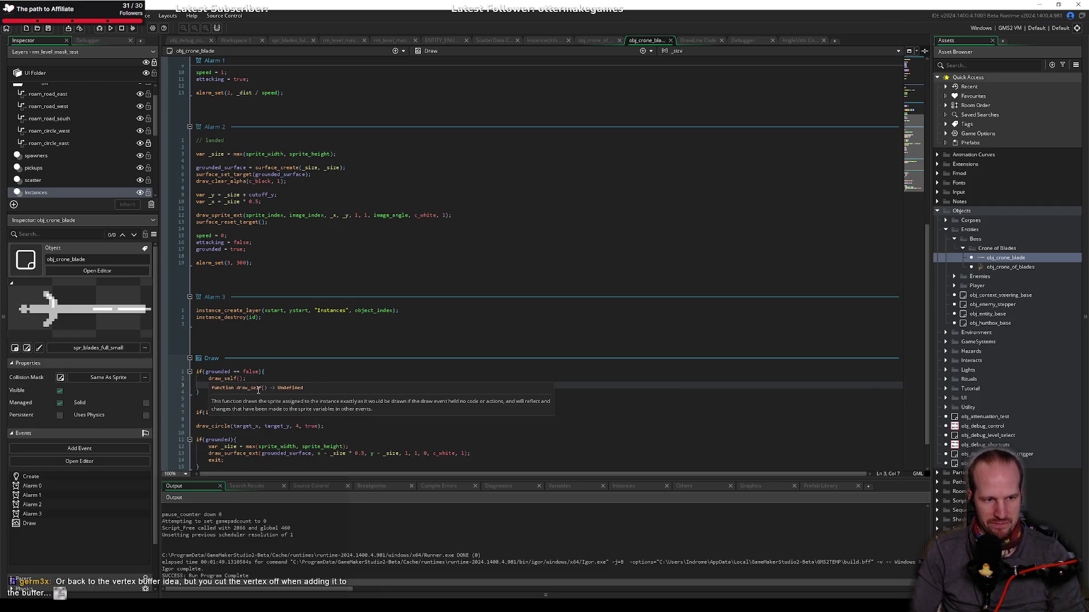
type("exit")
key("shift+Home")
key("BackSpace")
key("BackSpace")
key("BackSpace")
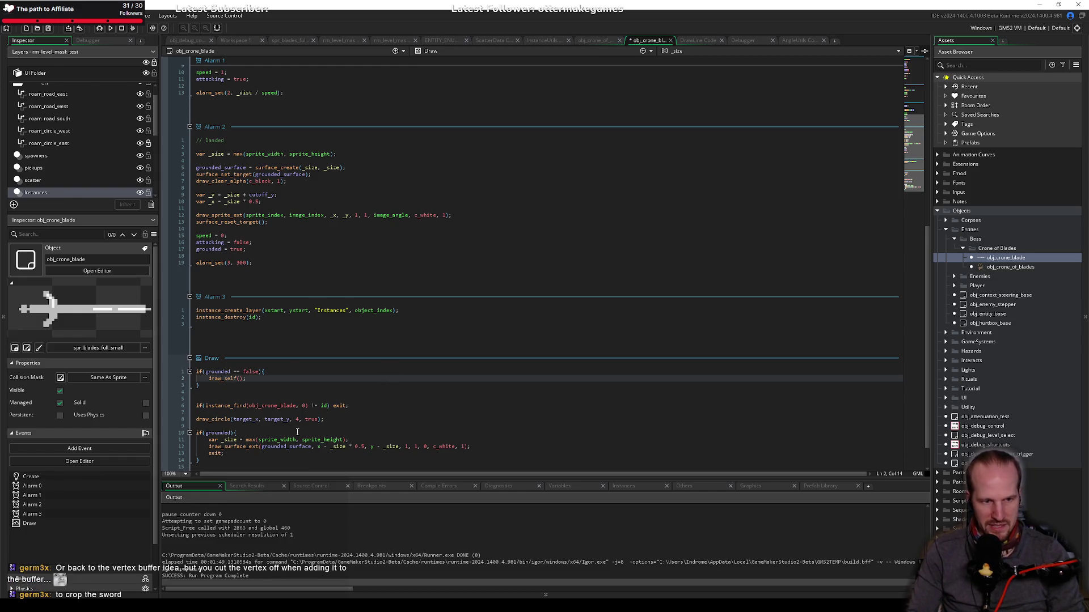
Step: Replace the if(grounded == false) block with a plain draw_self(); call
left_click(272, 412)
scroll(267, 406, "down", 2)
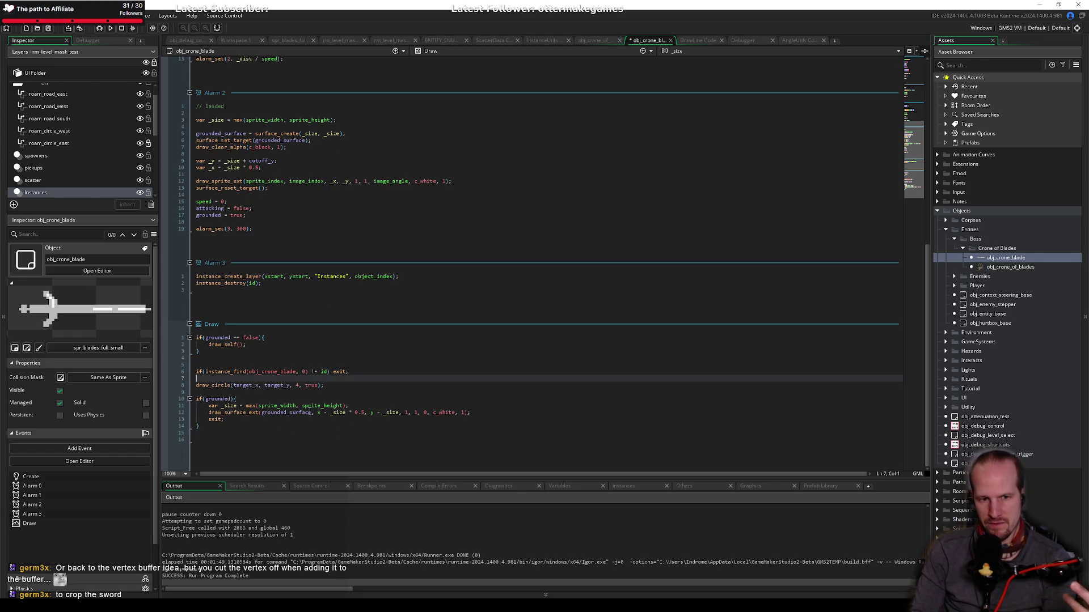
left_click_drag(203, 426, 187, 373)
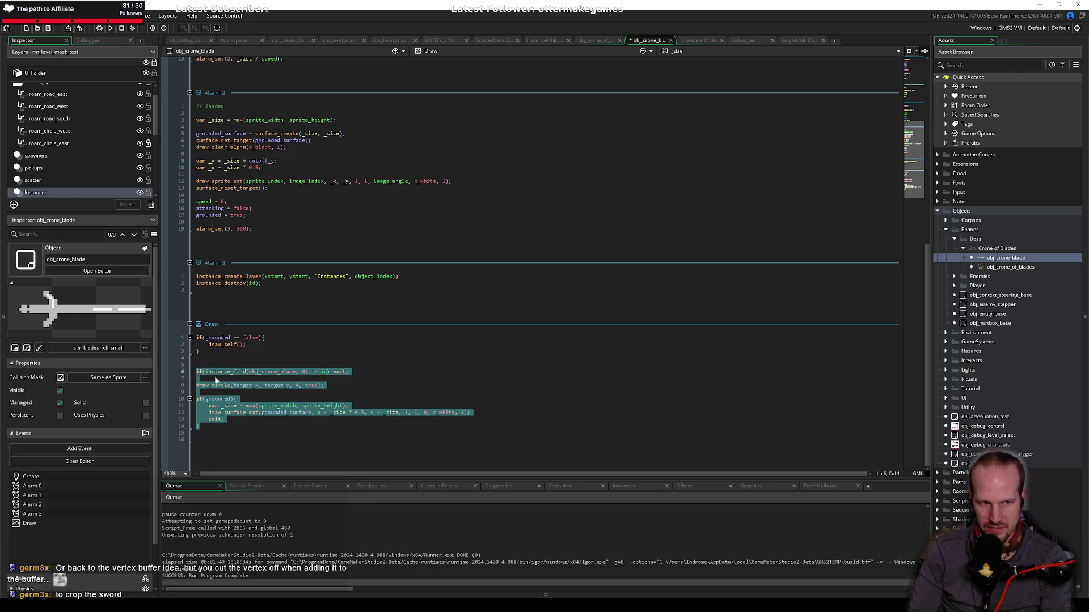
left_click(263, 391)
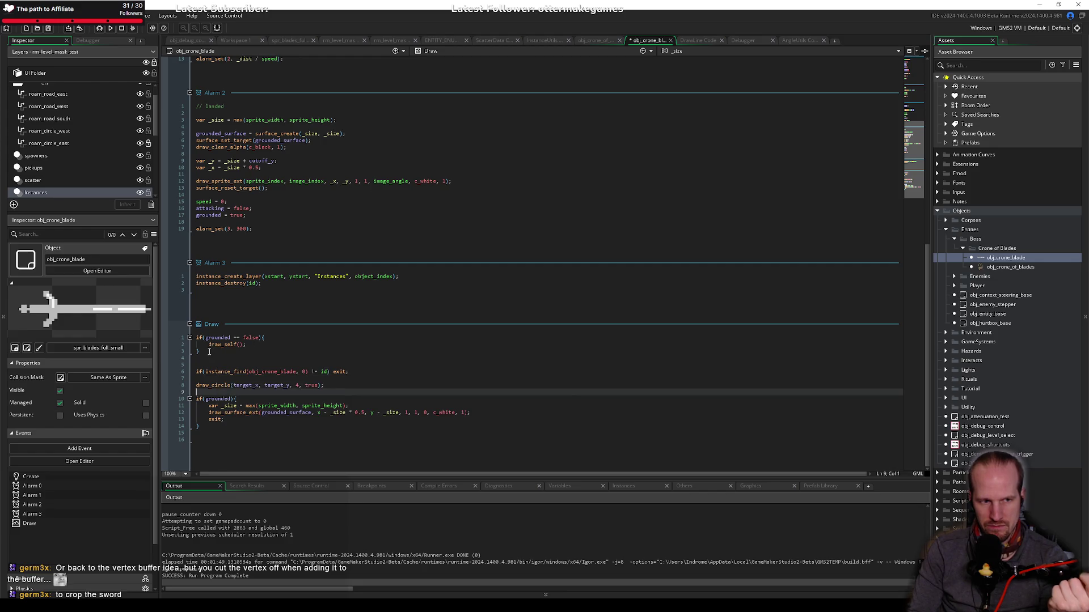
left_click_drag(207, 351, 167, 329)
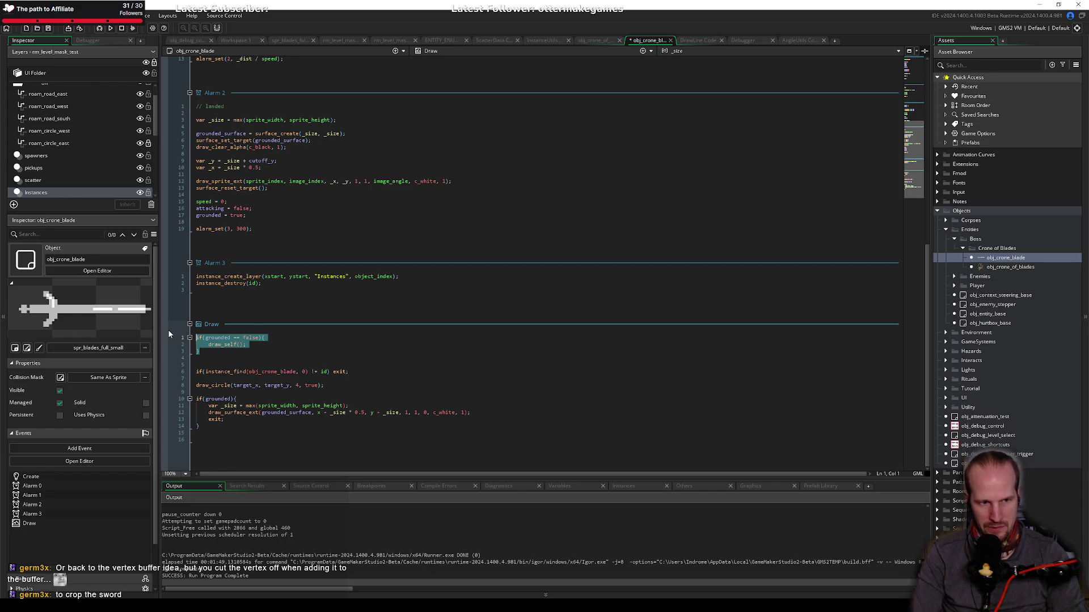
type("draw_sep")
key("BackSpace")
key("BackSpace")
Step: Retype draw_self(); as the first line of the Draw event
type("elf();")
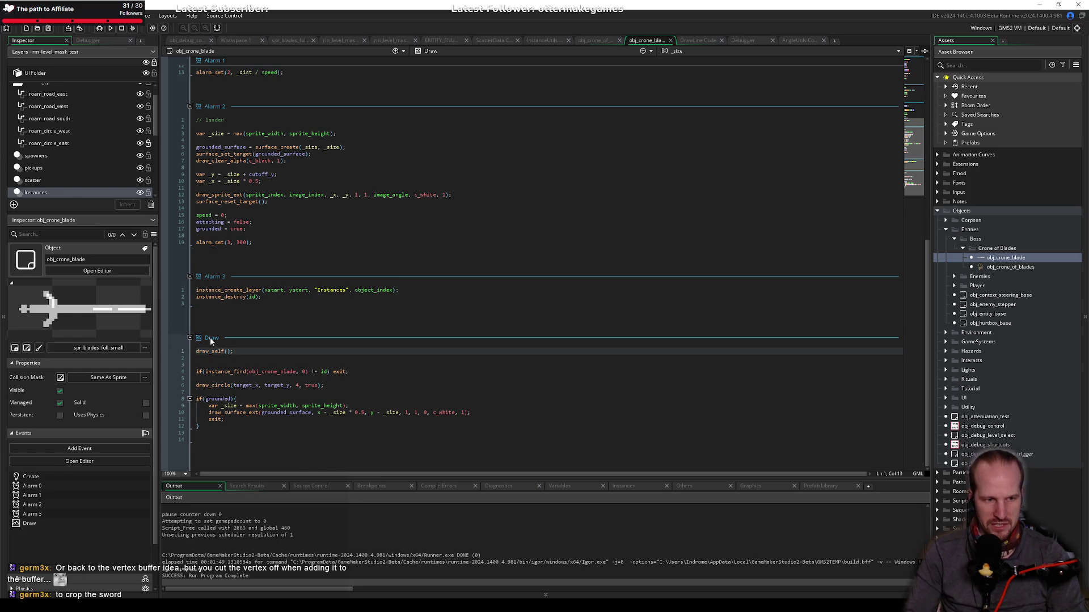
left_click(261, 365)
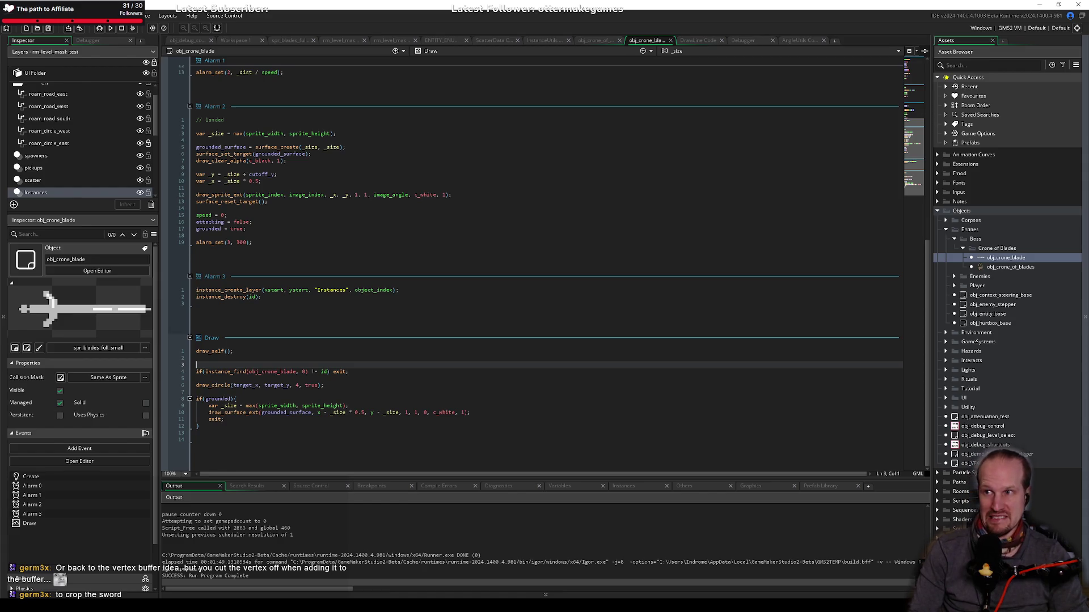
left_click(364, 324)
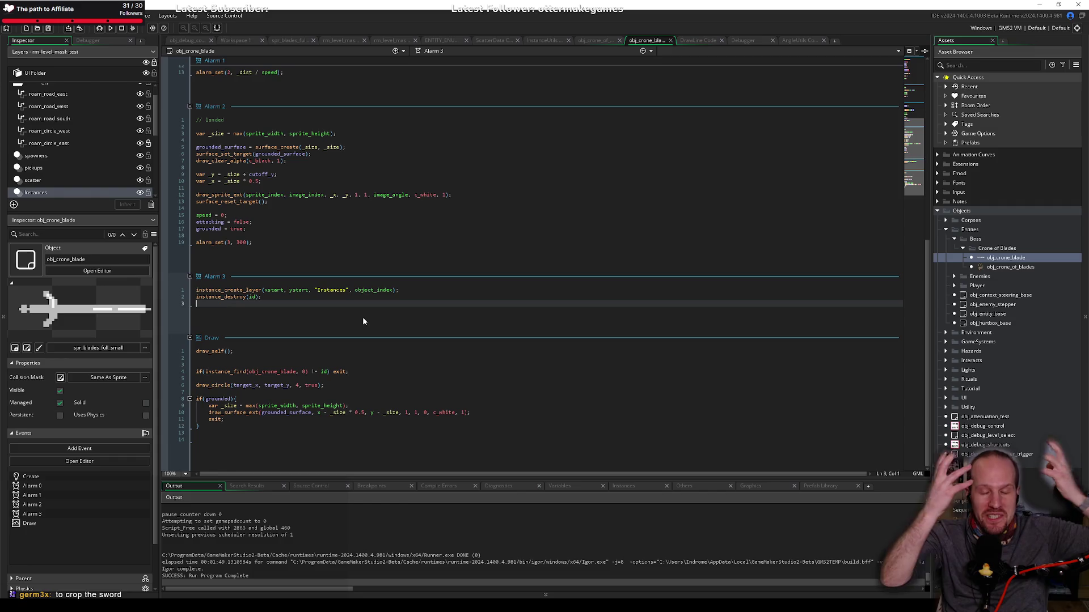
left_click(267, 392)
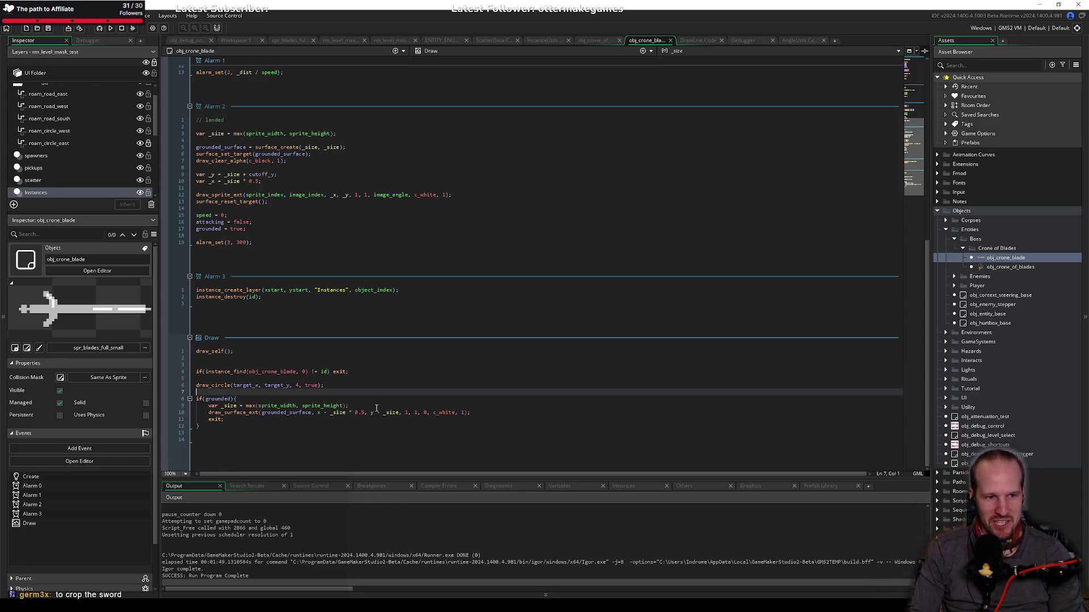
Step: Move the draw_circle(target_x, target_y, 4, true) line directly under draw_self() and remove leftover blank lines
key("Left")
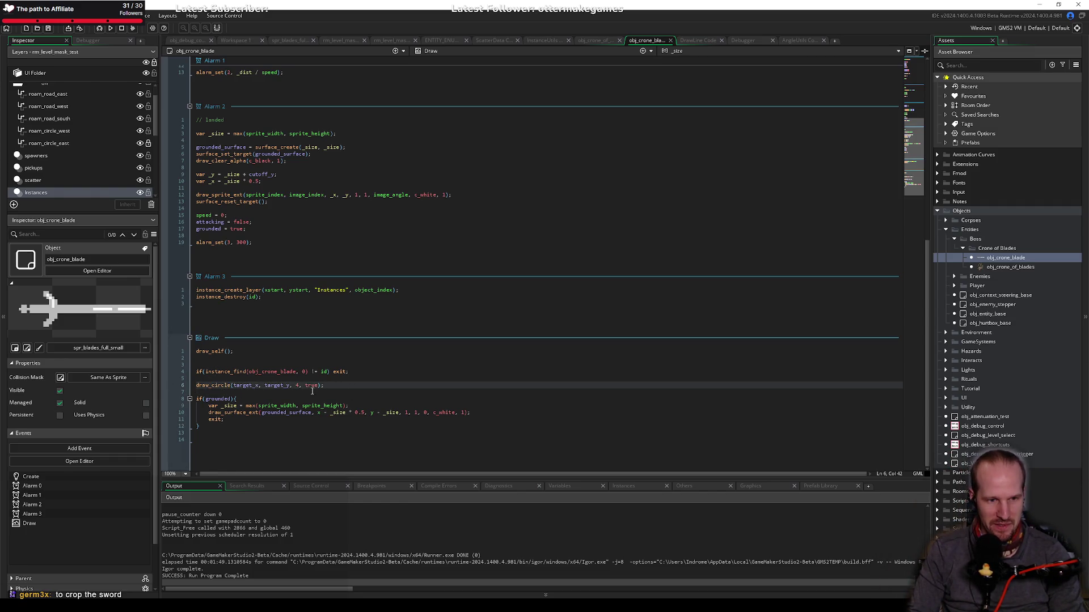
key("shift+Home")
key("ctrl+x")
key("Up")
key("Up")
key("Up")
key("ctrl+v")
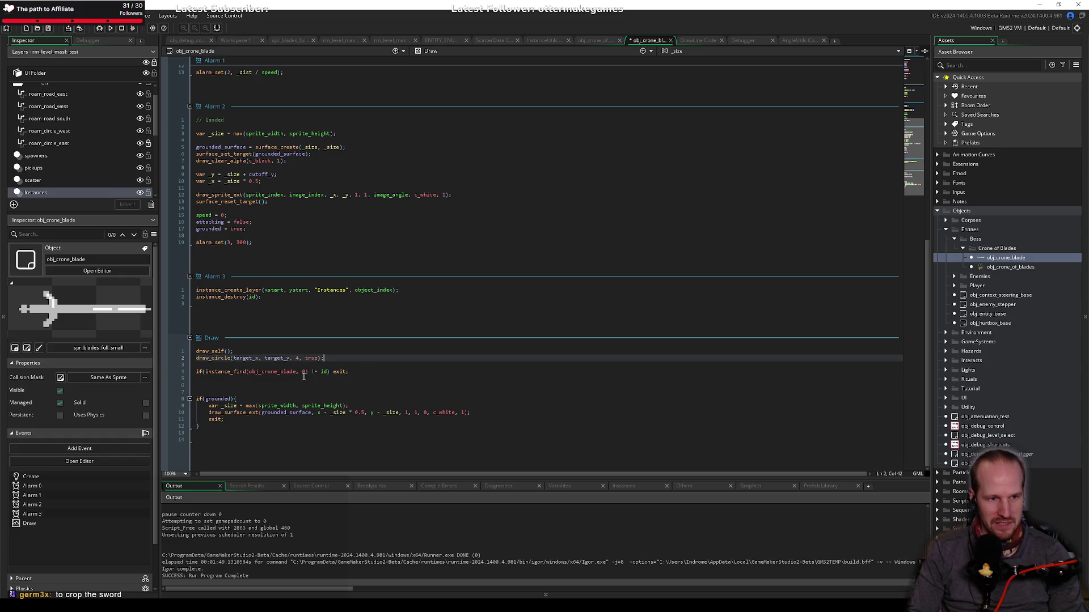
left_click(253, 384)
key("Delete")
key("Delete")
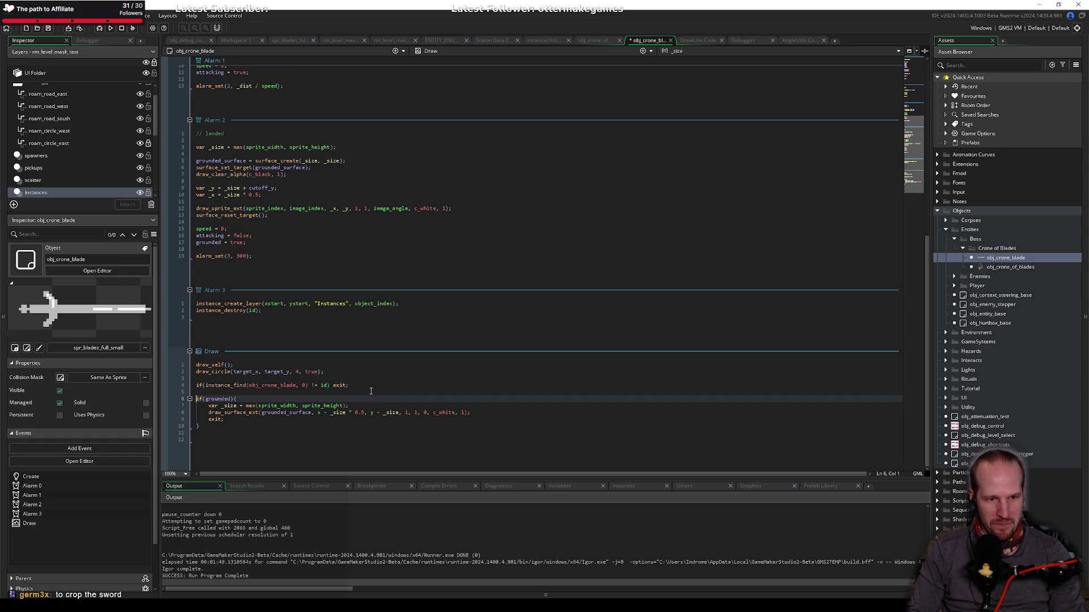
Step: Insert a blank line above the instance_find check and review the draw_circle parameters
left_click(196, 385)
key("Return")
left_click(208, 398)
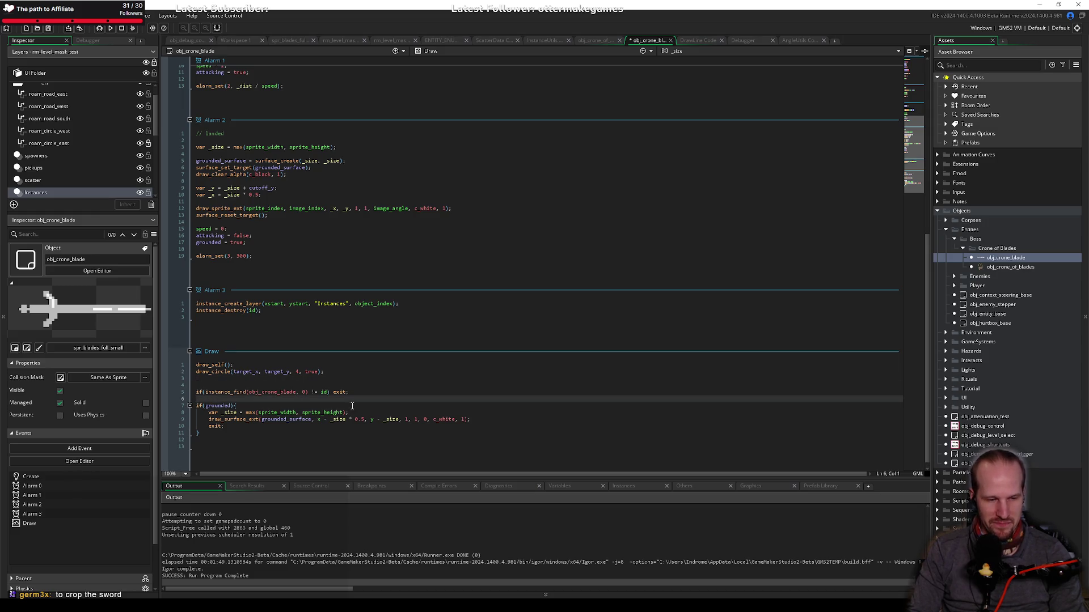
left_click_drag(232, 385, 196, 365)
left_click(250, 372)
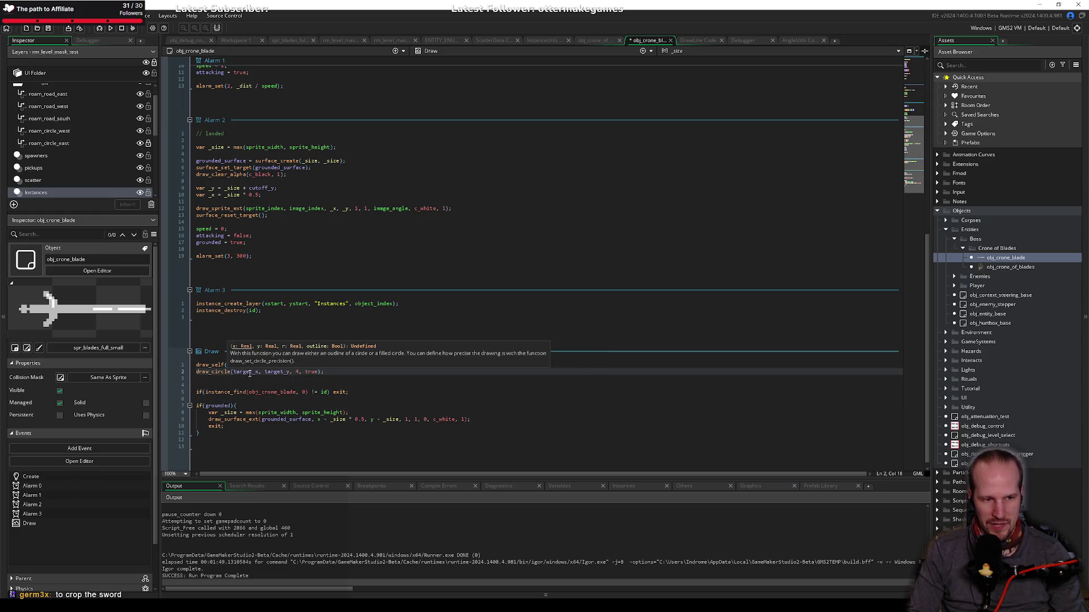
Step: Replace if(grounded){ with with(obj_crone_blade){ and start a new line inside the block
left_click(259, 400)
double_click(276, 392)
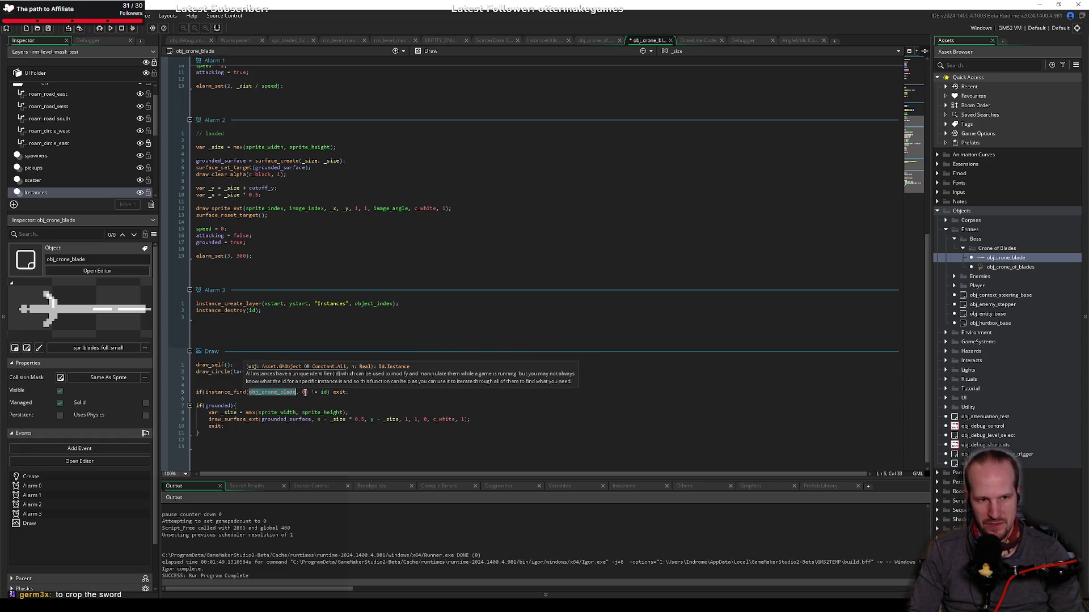
left_click(266, 406)
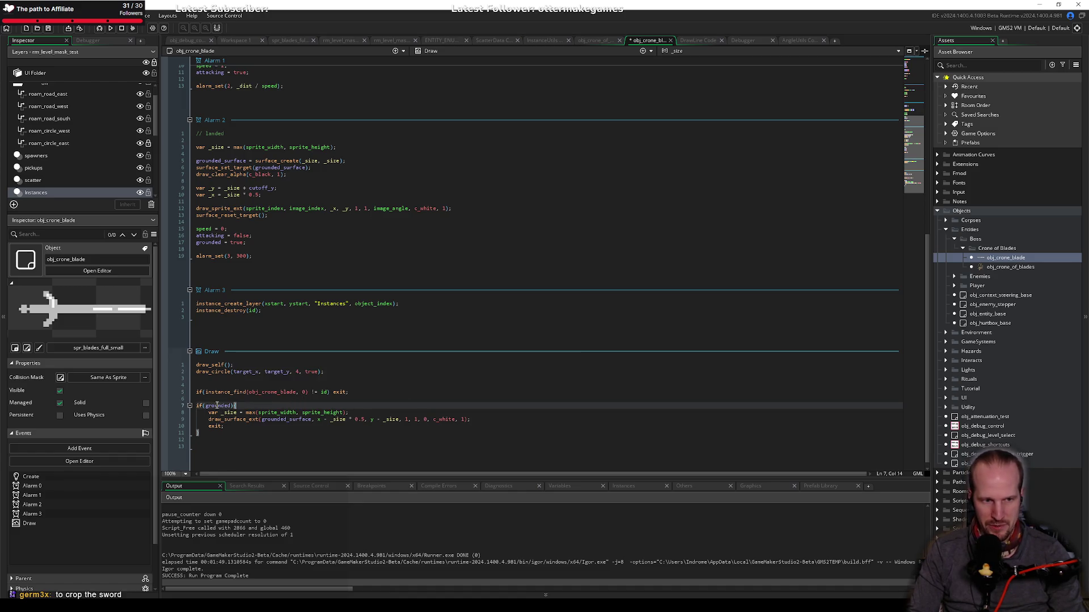
key("shift+Home")
key("BackSpace")
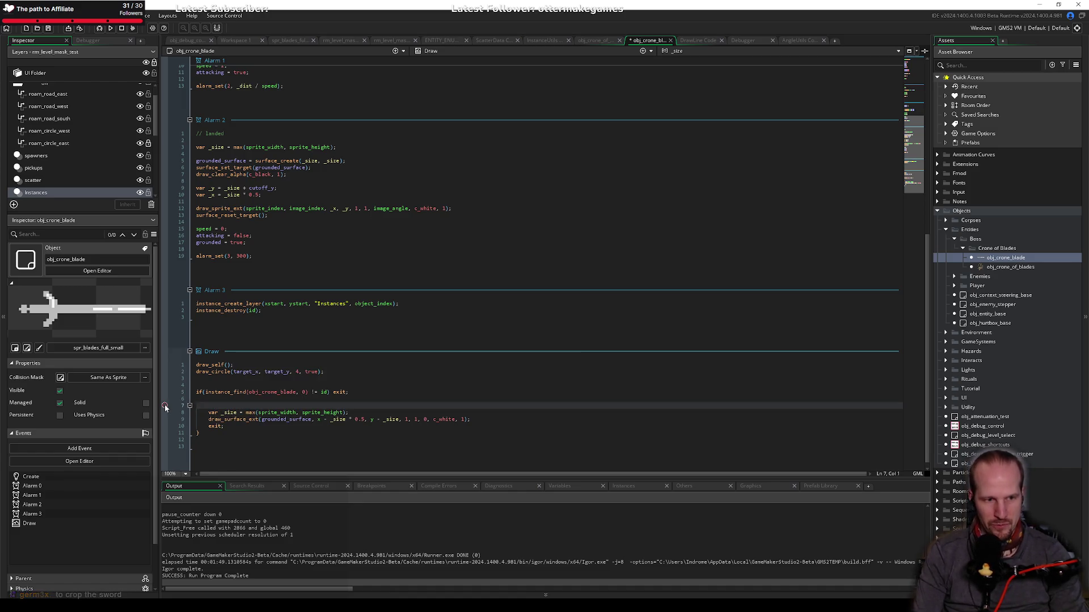
type("with(")
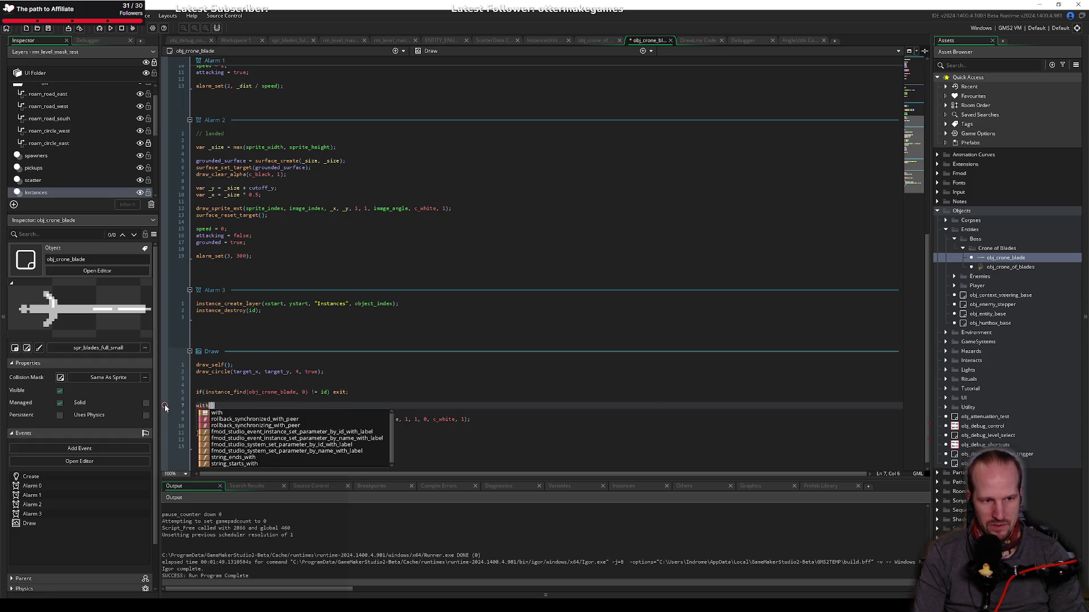
type("obj_cro")
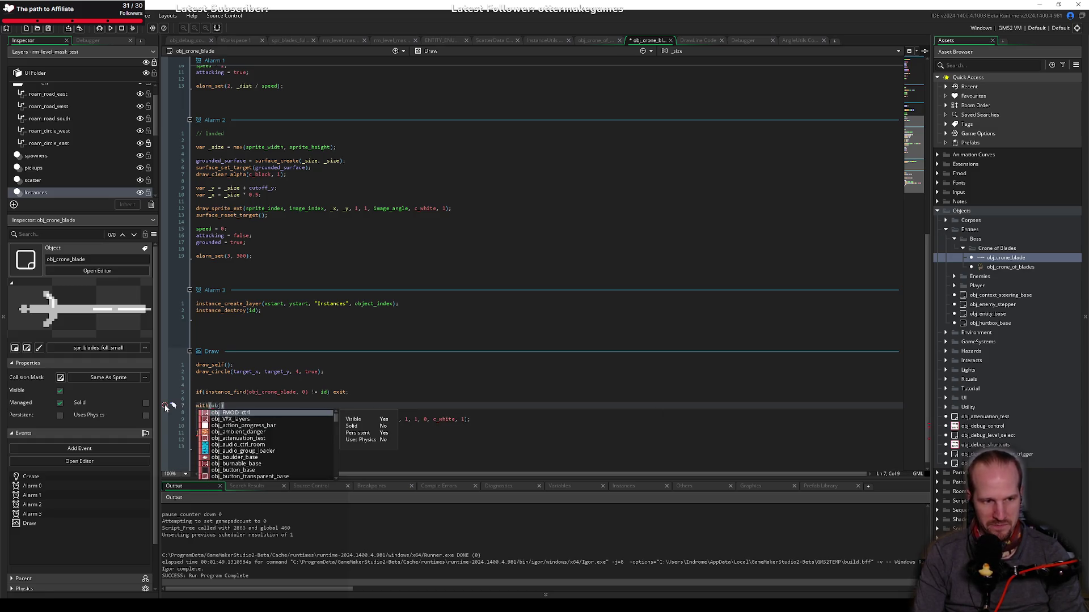
key("Return")
key("Right")
key("Right")
key("Return")
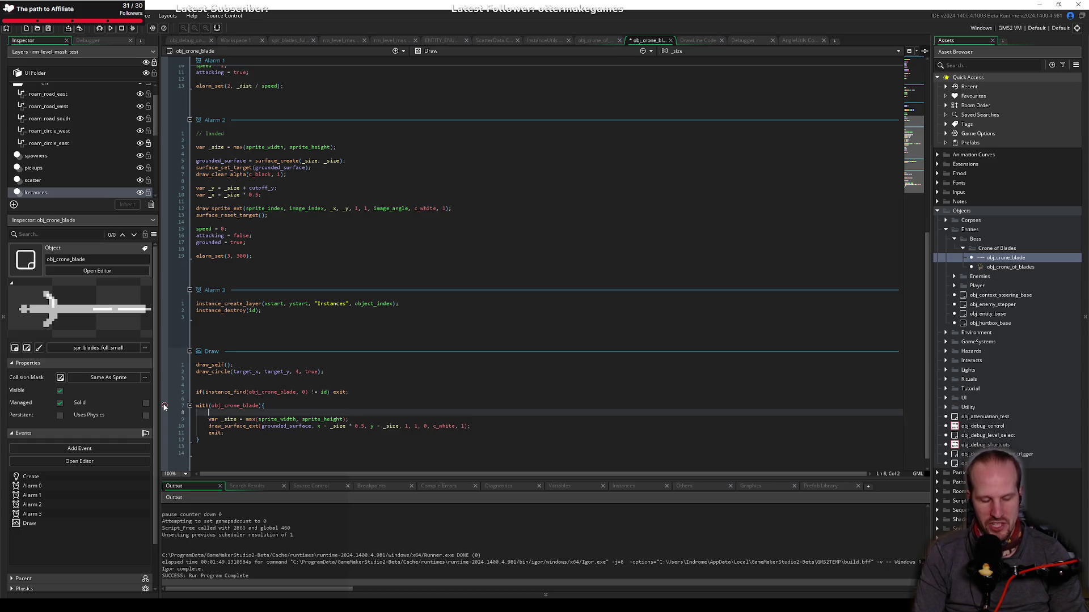
Step: Put gpu_set_blendmode(bm_subtract); on the line above the with(obj_crone_blade) block
type("gpu_set")
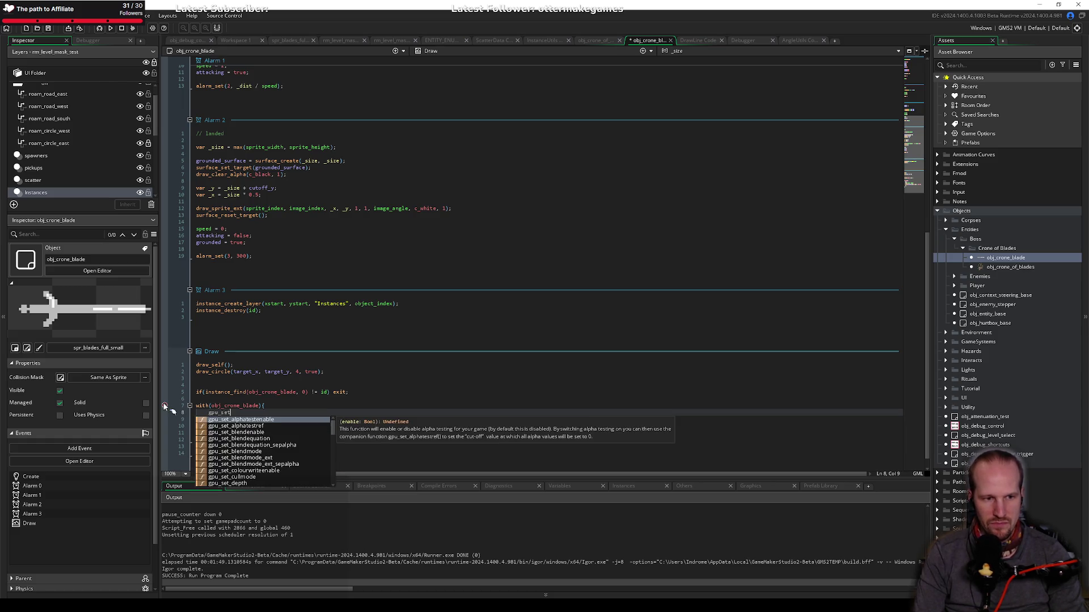
type("_blendmode(")
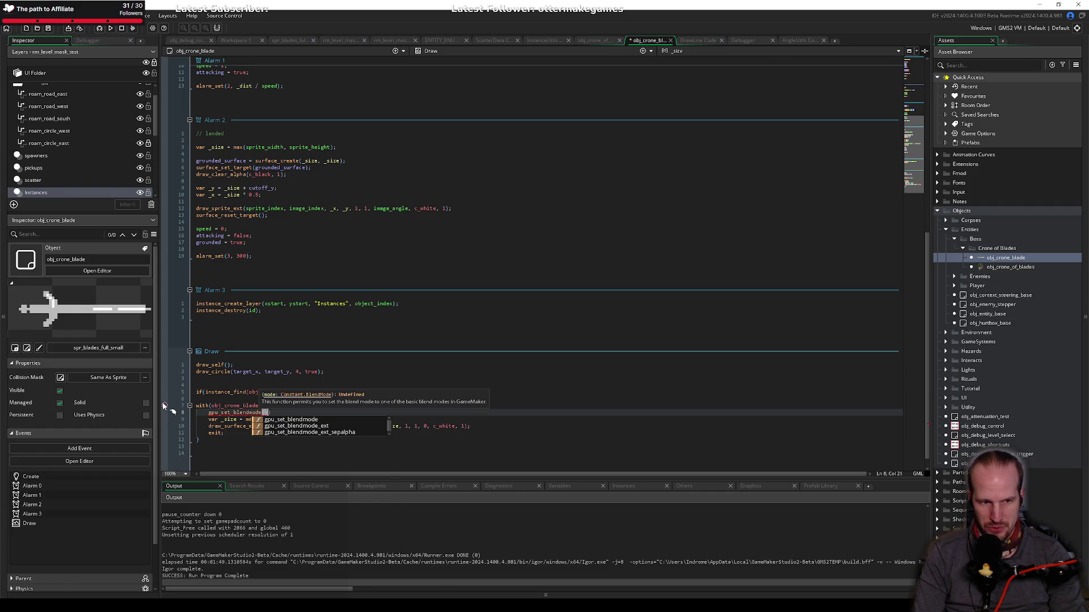
type("sub")
key("Down")
key("Return")
type(");")
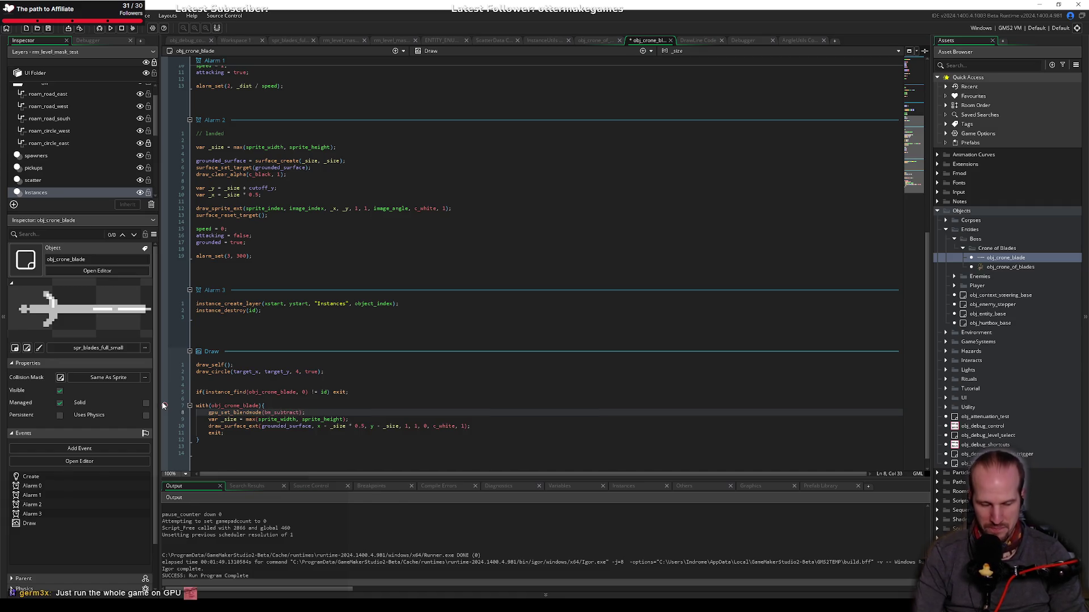
key("shift+Home")
type("i")
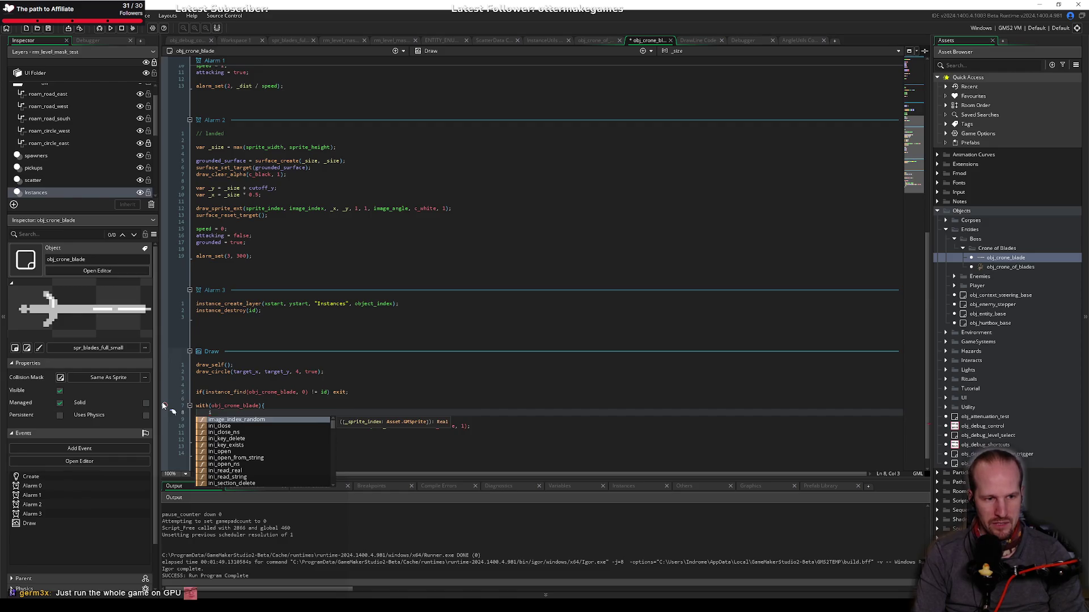
key("ctrl+z")
key("ctrl+x")
key("Up")
key("Up")
key("Return")
key("ctrl+v")
Step: Add gpu_set_blendmode(bm_normal); after the with block, save, and add blank lines around it
key("Down")
key("Down")
key("Down")
type("gpu_set_blen")
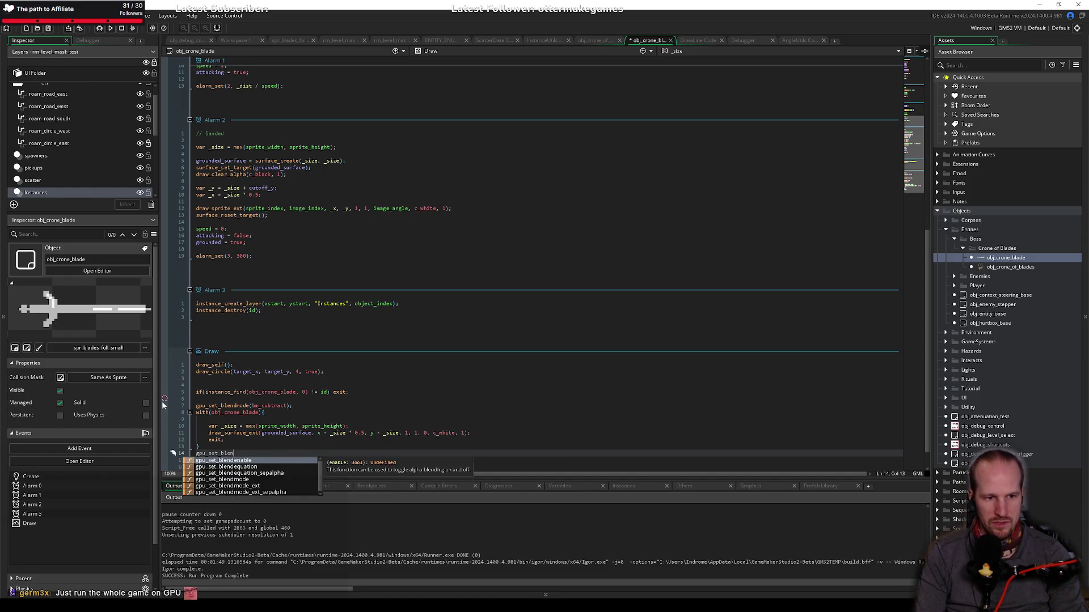
type("dmode(bm_normal)")
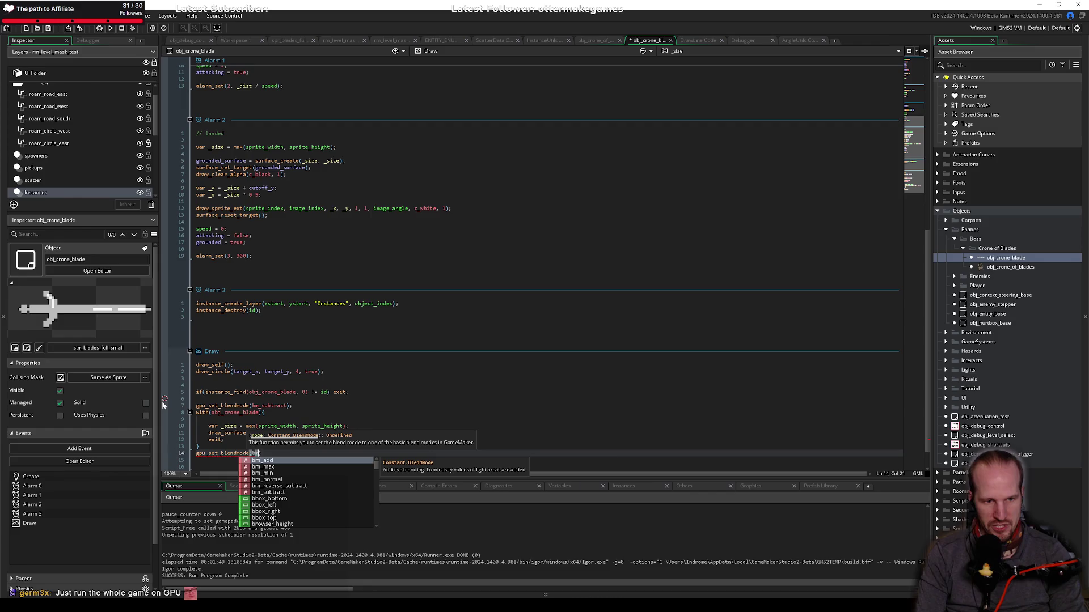
type(";")
key("ctrl+s")
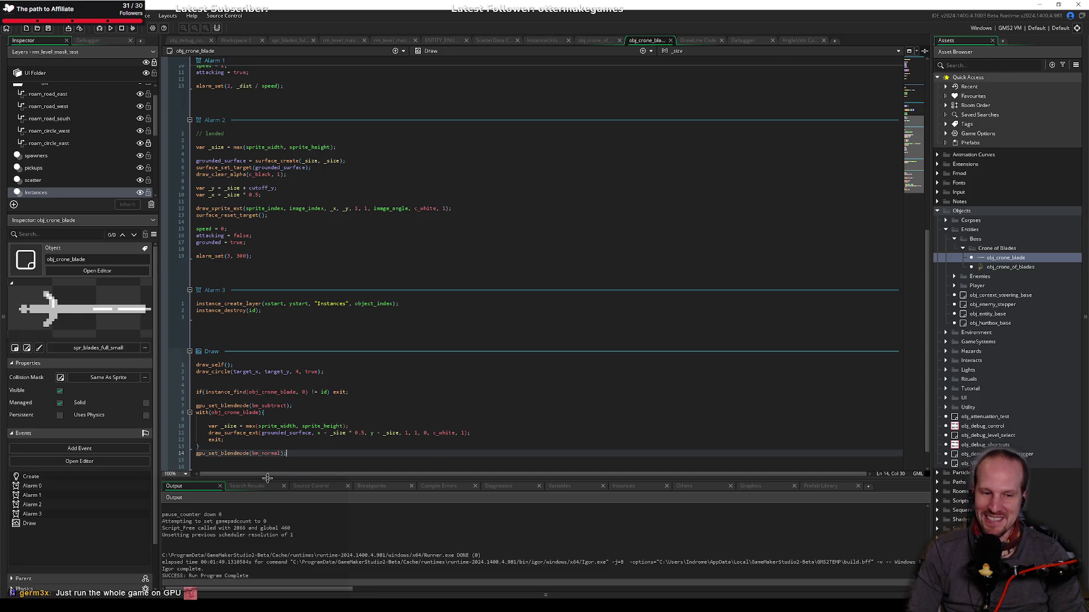
left_click(278, 444)
key("Return")
left_click(329, 410)
left_click(295, 405)
key("Return")
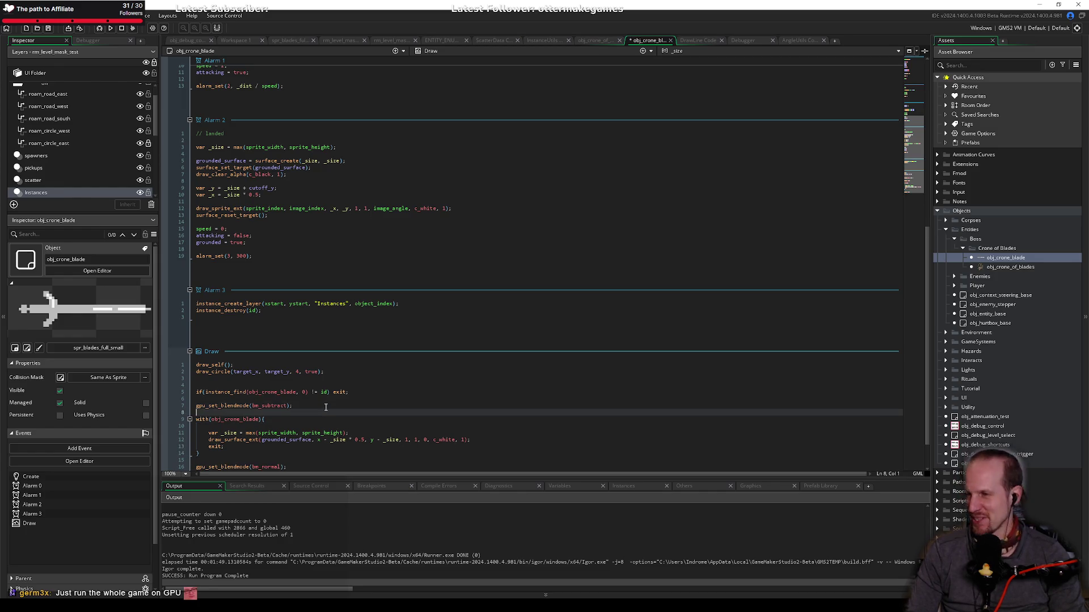
Step: Delete the var _size, draw_surface_ext and exit lines in the with block and type draw_rectangle
scroll(269, 407, "down", 2)
key("Down")
key("Down")
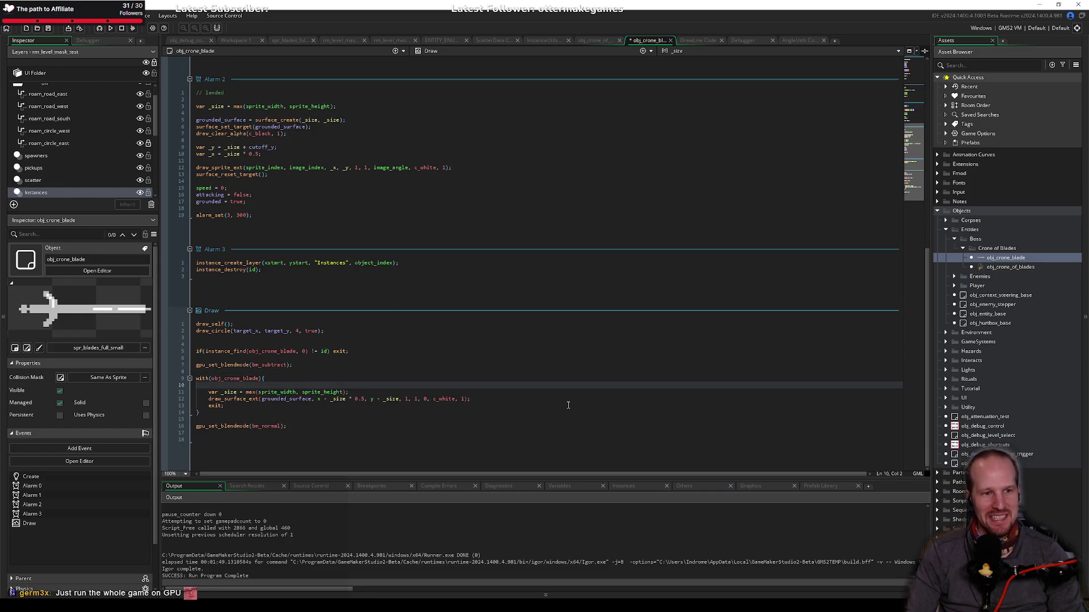
key("Down")
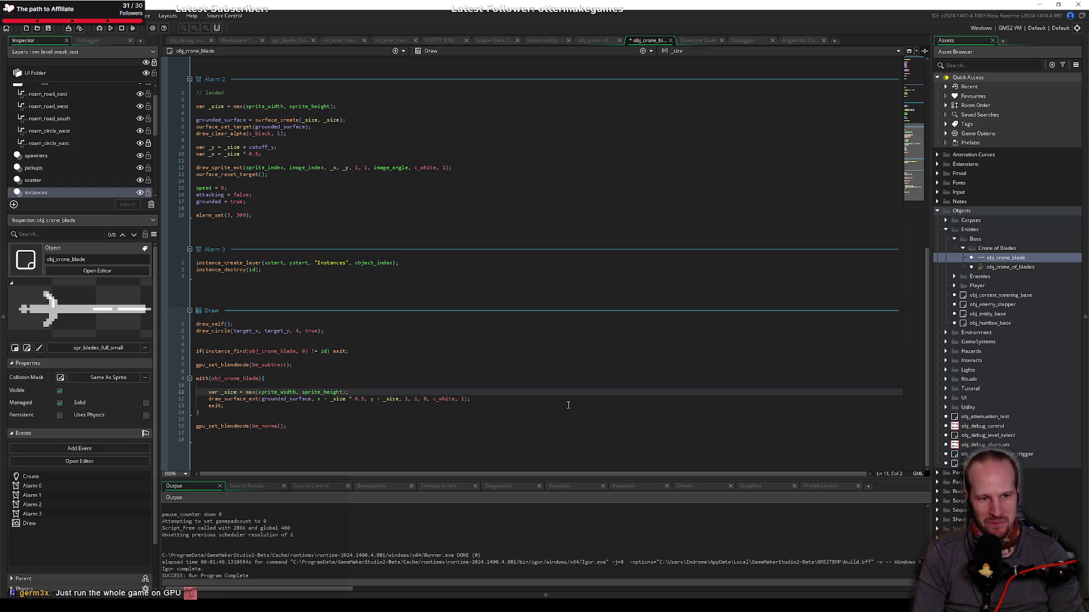
key("shift+End")
key("shift+Down")
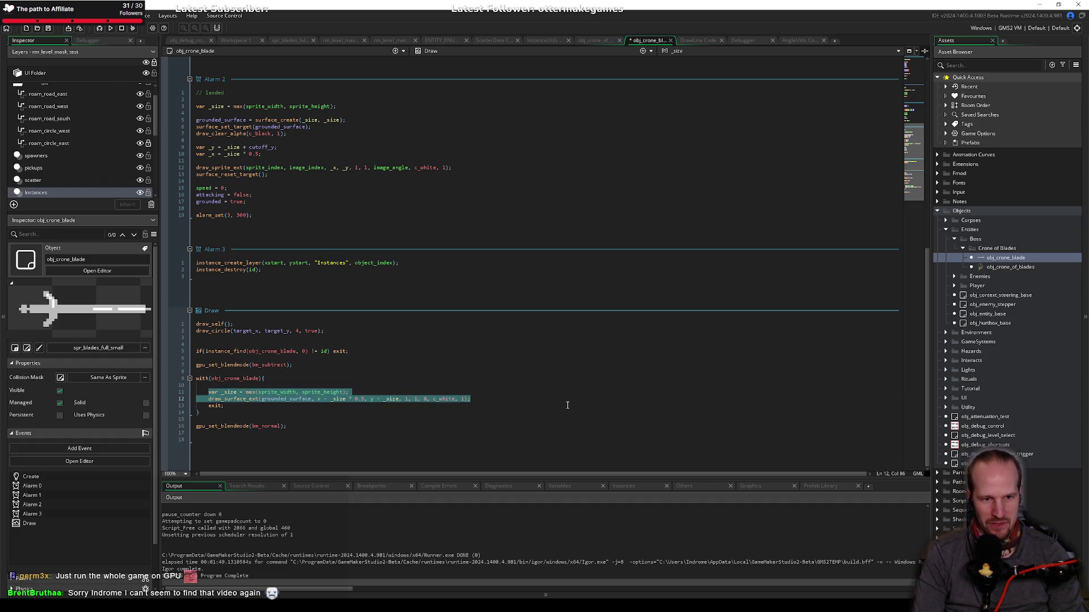
key("Delete")
key("shift+Down")
key("BackSpace")
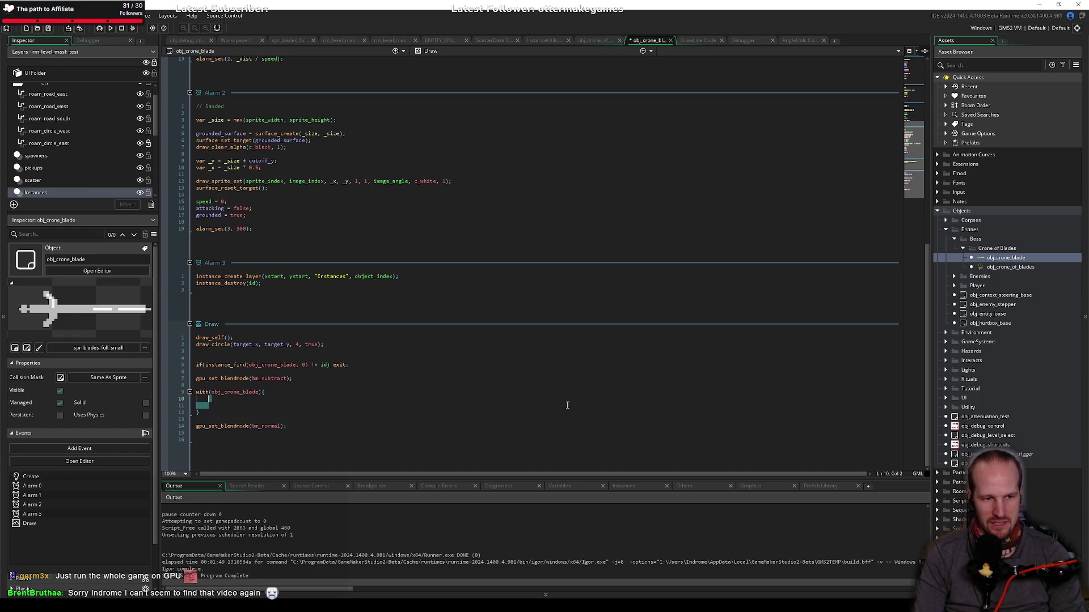
type("draw_")
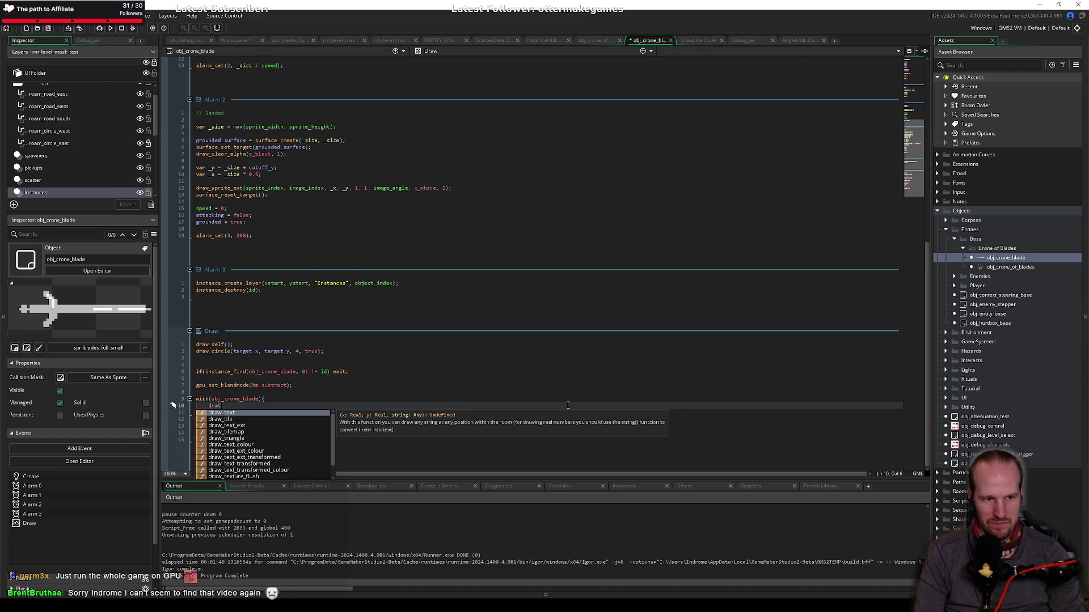
type("rectangle(")
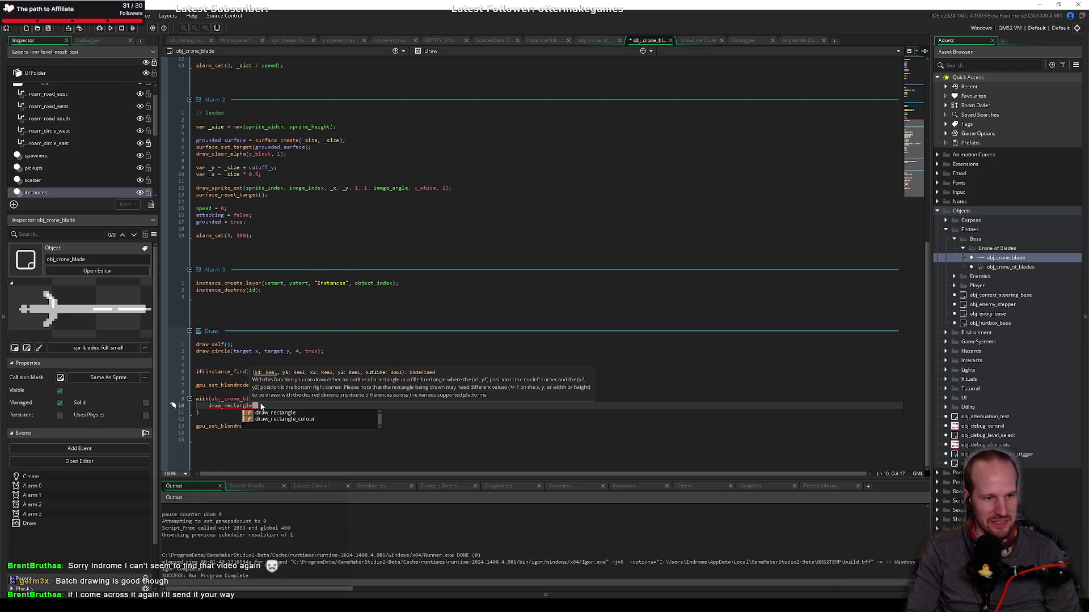
Step: Complete draw_rectangle with empty parentheses and check its parameter hint for the corner arguments
left_click(221, 405)
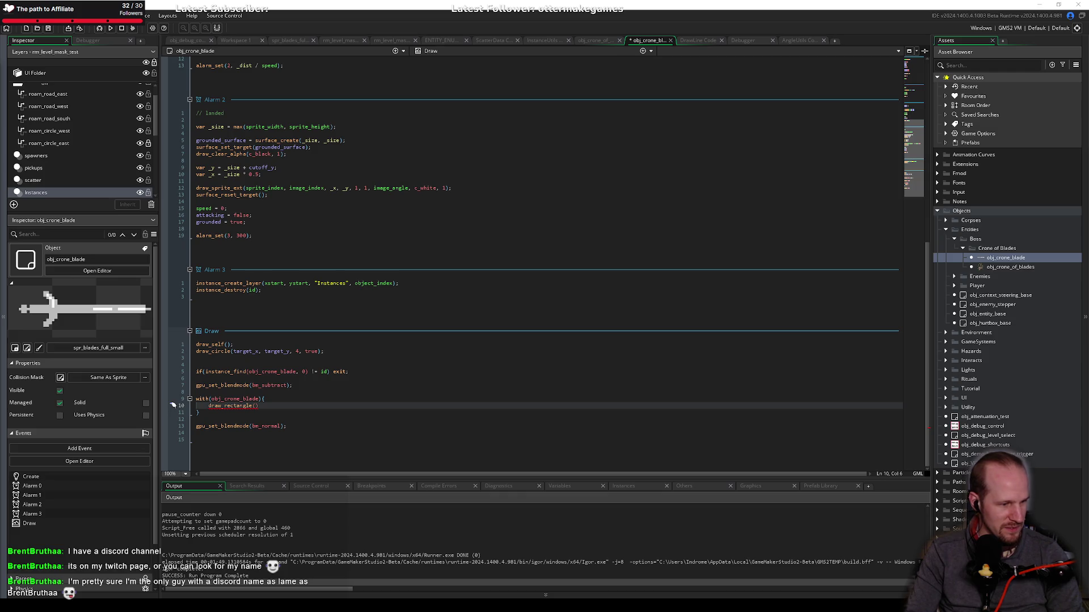
left_click(349, 371)
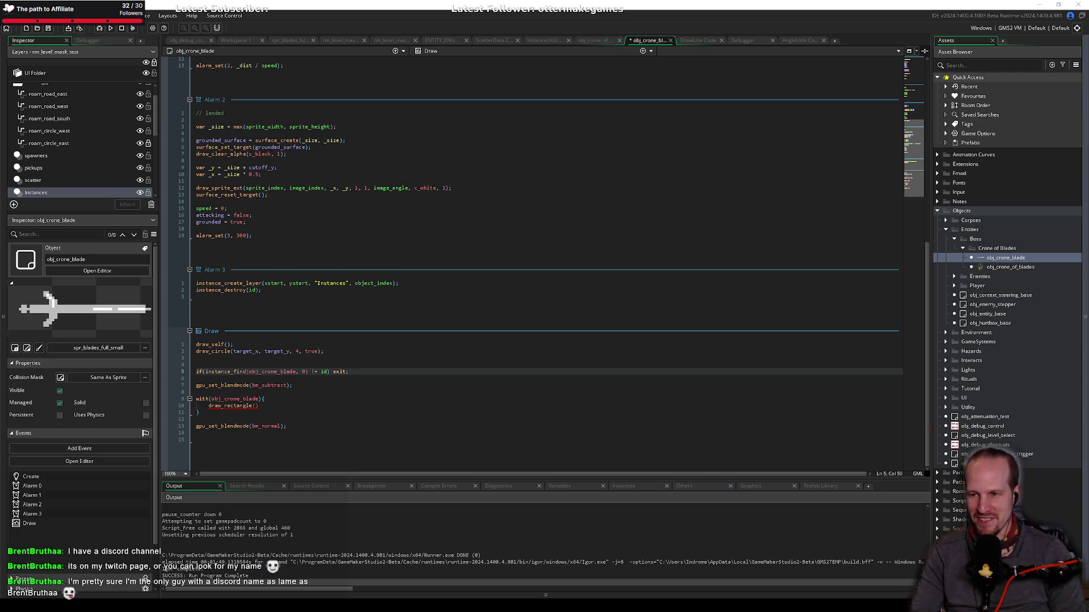
left_click(260, 301)
left_click(267, 404)
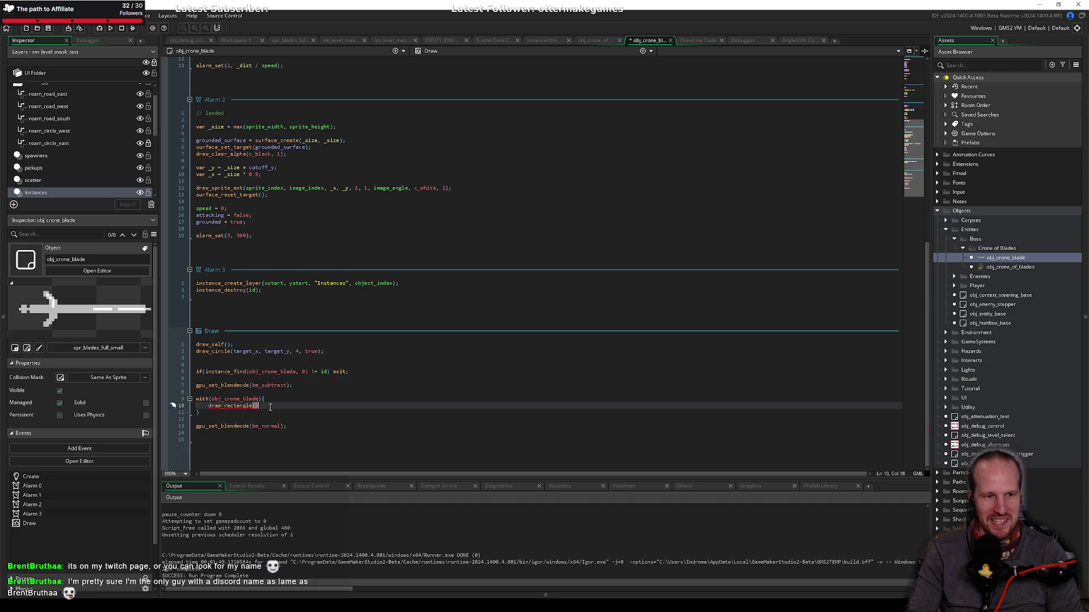
key("Left")
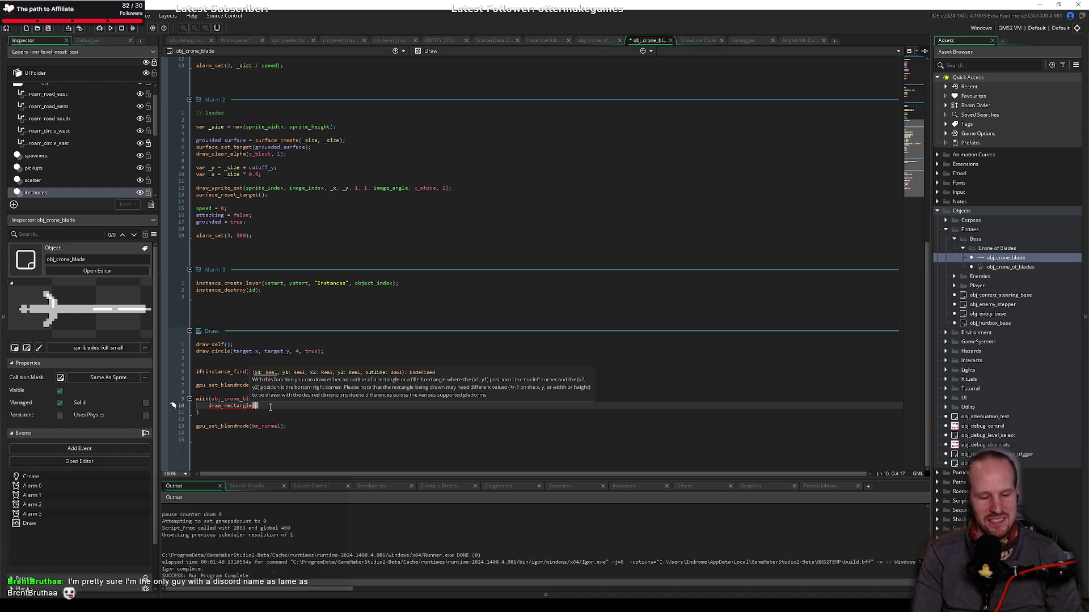
key("Escape")
key("ctrl+shift+space")
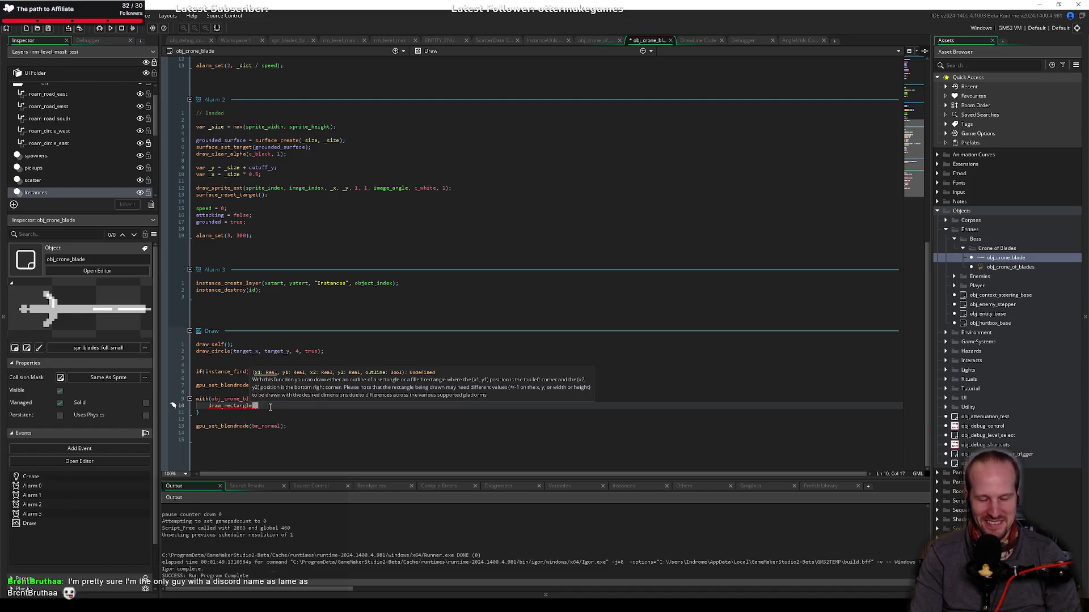
key("Left")
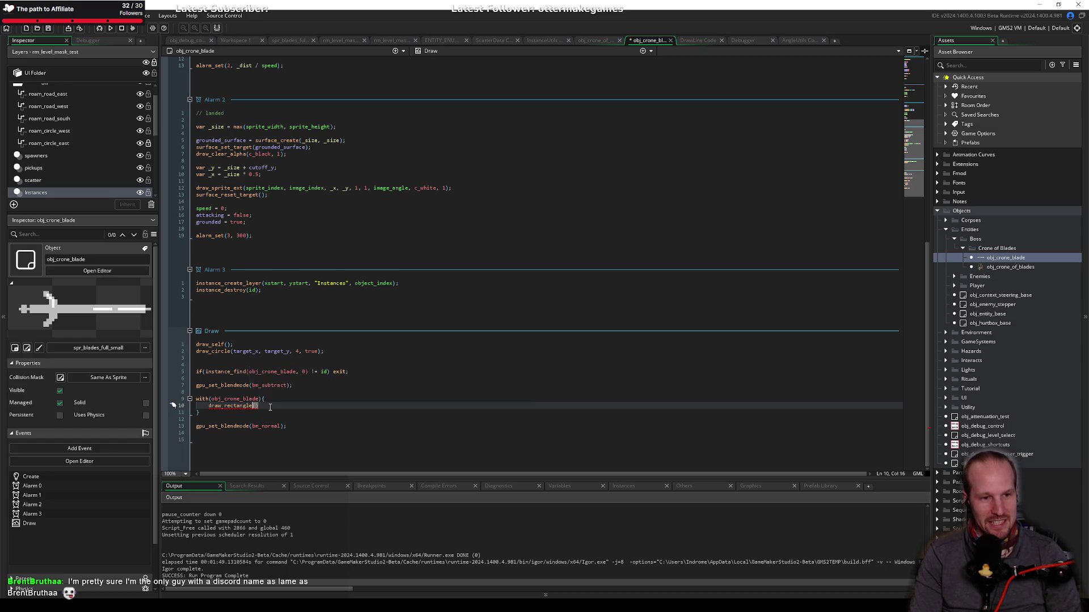
key("Left")
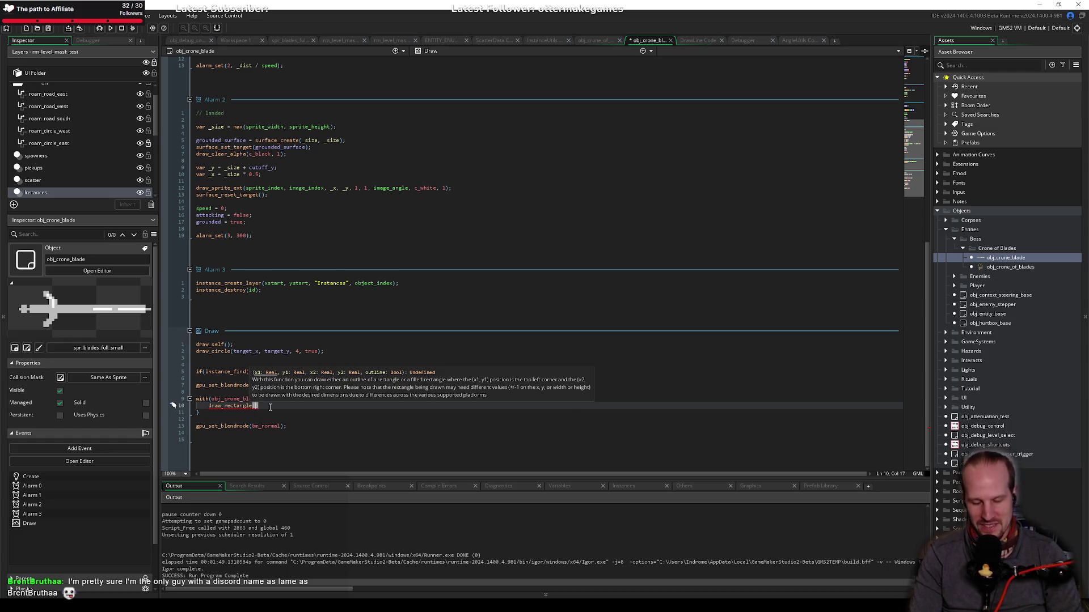
key("Escape")
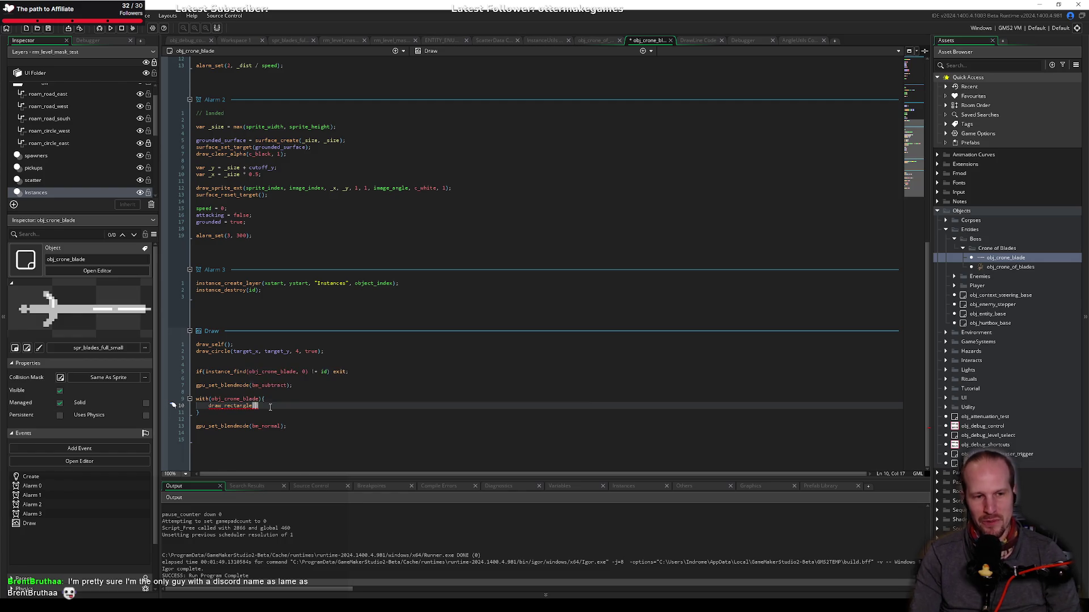
left_click(297, 387)
left_click(297, 393)
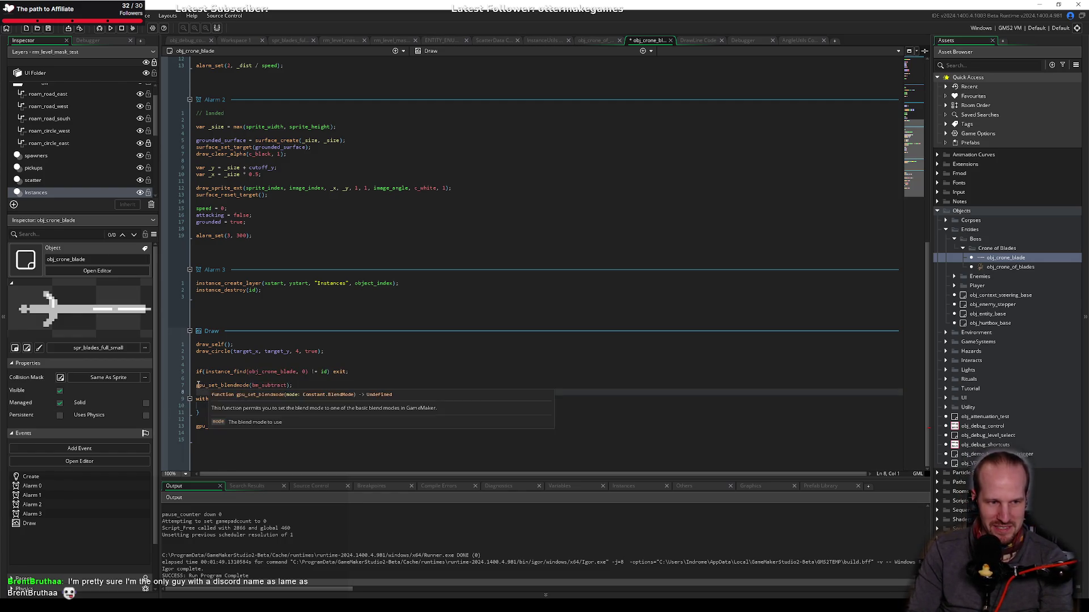
type("draw_rectangle(")
left_click(385, 378)
left_click(272, 419)
left_click(256, 406)
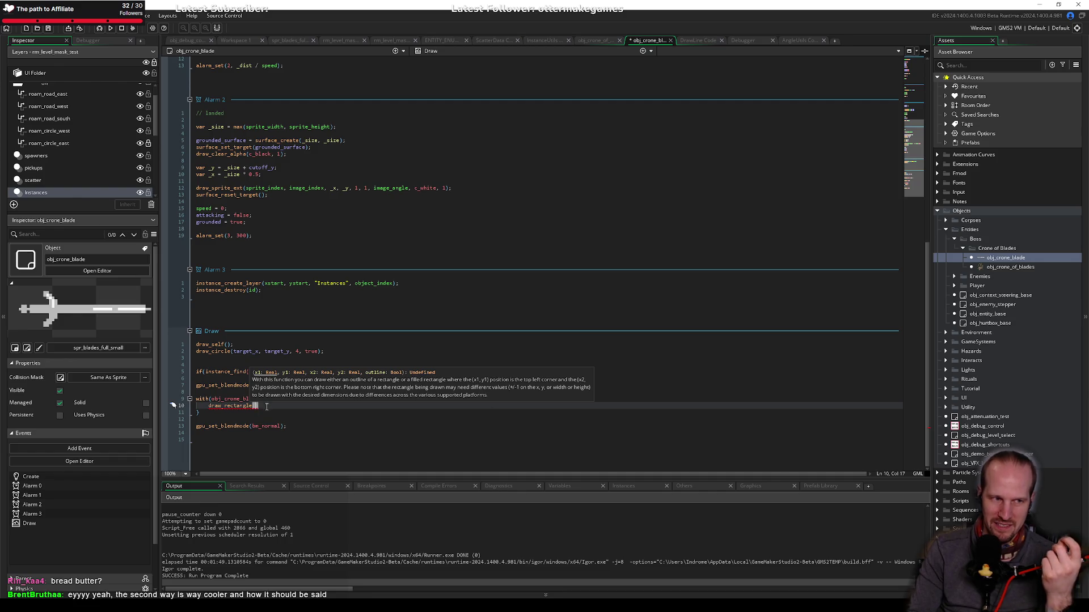
left_click(266, 406)
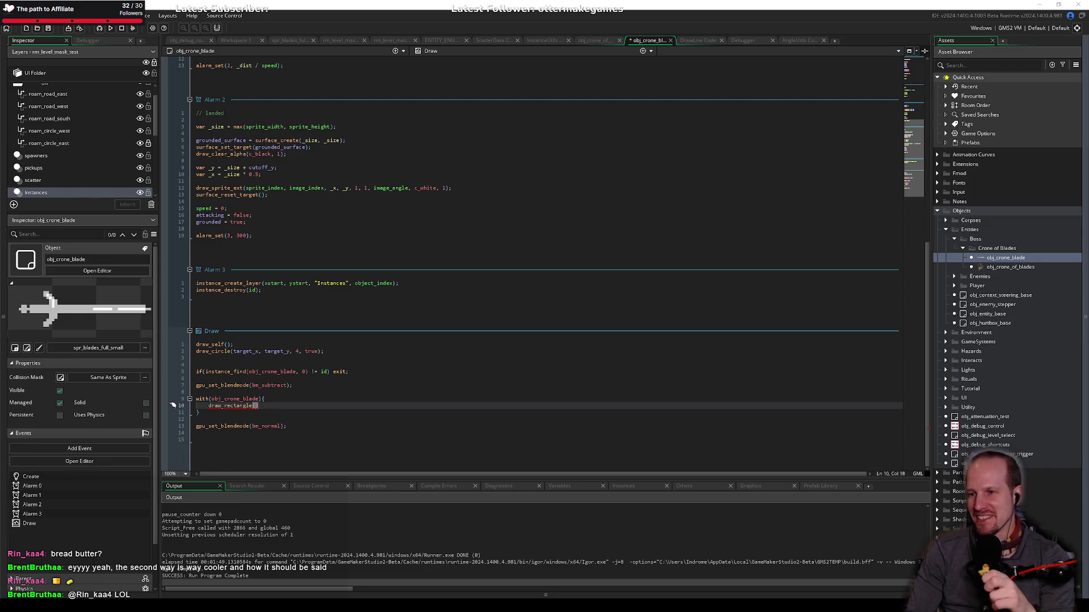
left_click(286, 401)
key("Down")
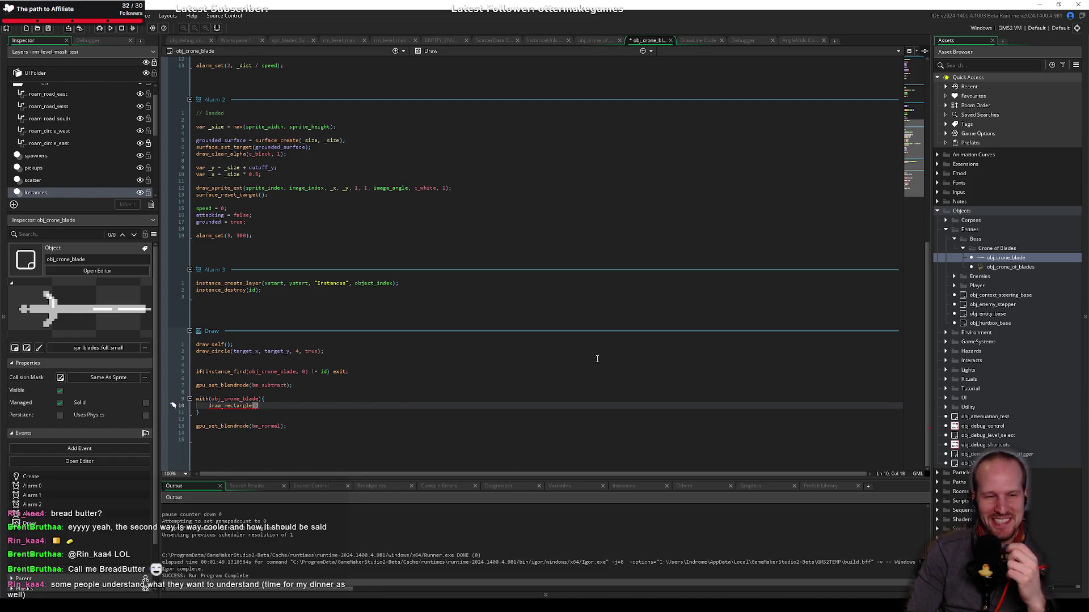
left_click(304, 399)
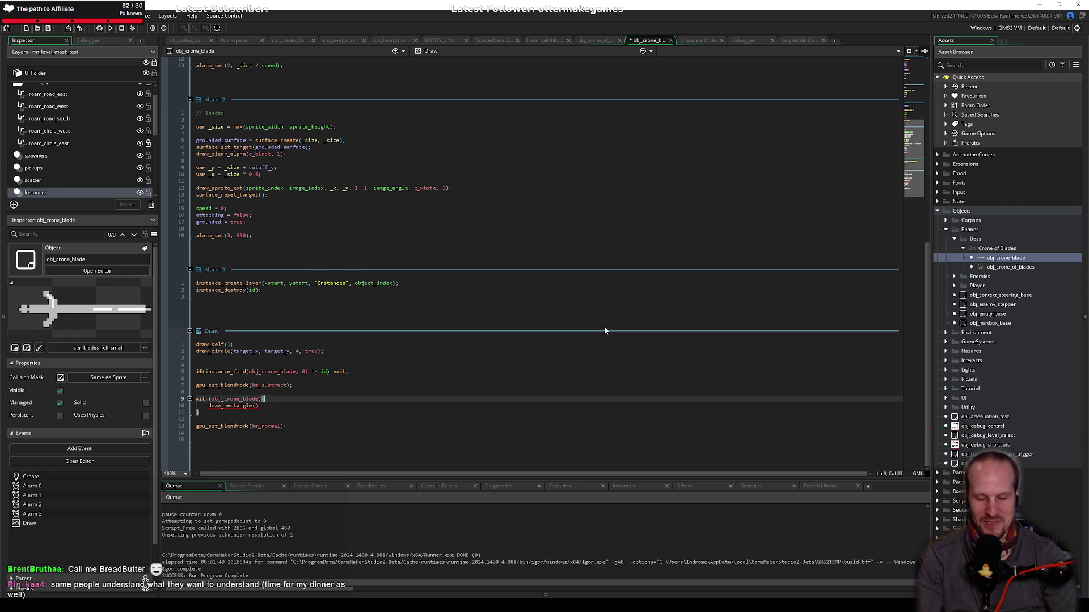
Step: Undo the Draw event back to the saved if(grounded) draw_surface_ext version
key("Down")
key("Down")
key("Down")
key("End")
key("shift+Up")
key("shift+Up")
key("shift+Up")
key("shift+Home")
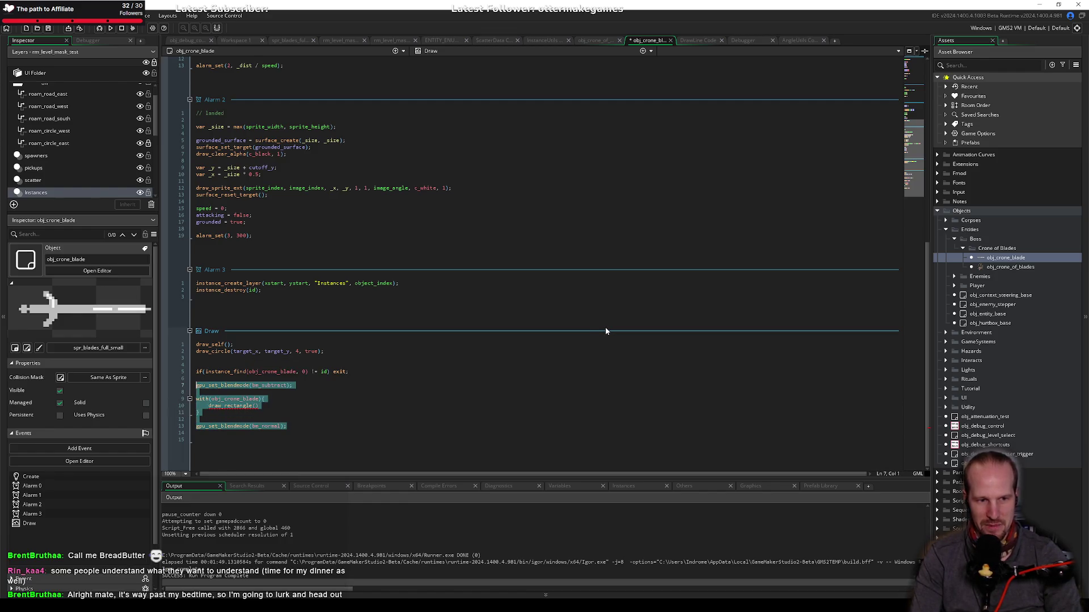
key("Down")
key("Down")
key("Down")
key("End")
key("BackSpace")
key("BackSpace")
key("BackSpace")
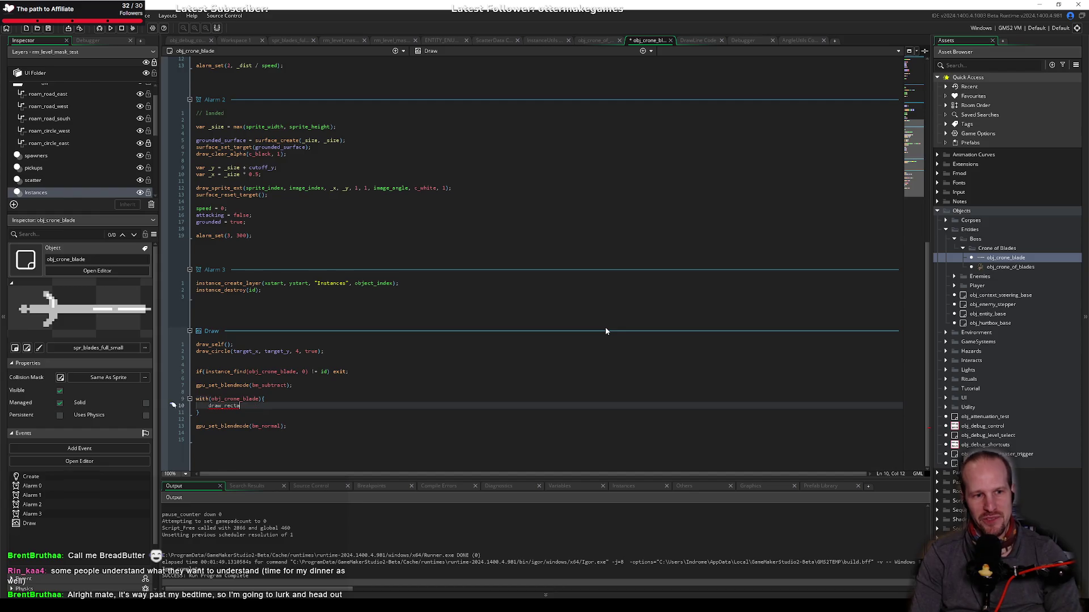
key("ctrl+z")
key("ctrl+z")
key("ctrl+z")
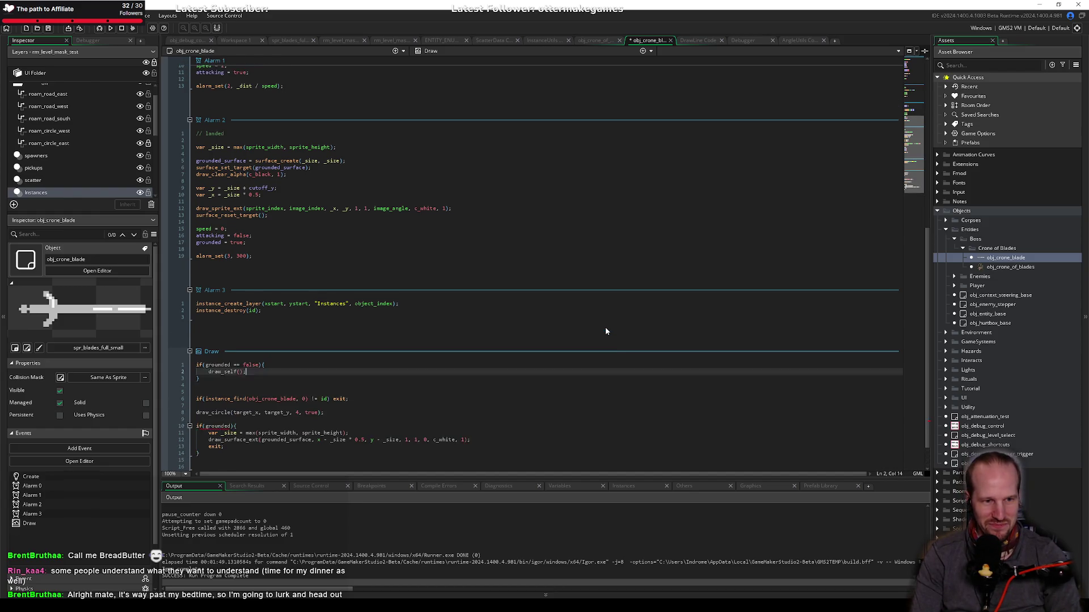
key("ctrl+z")
key("ctrl+z")
key("ctrl+z")
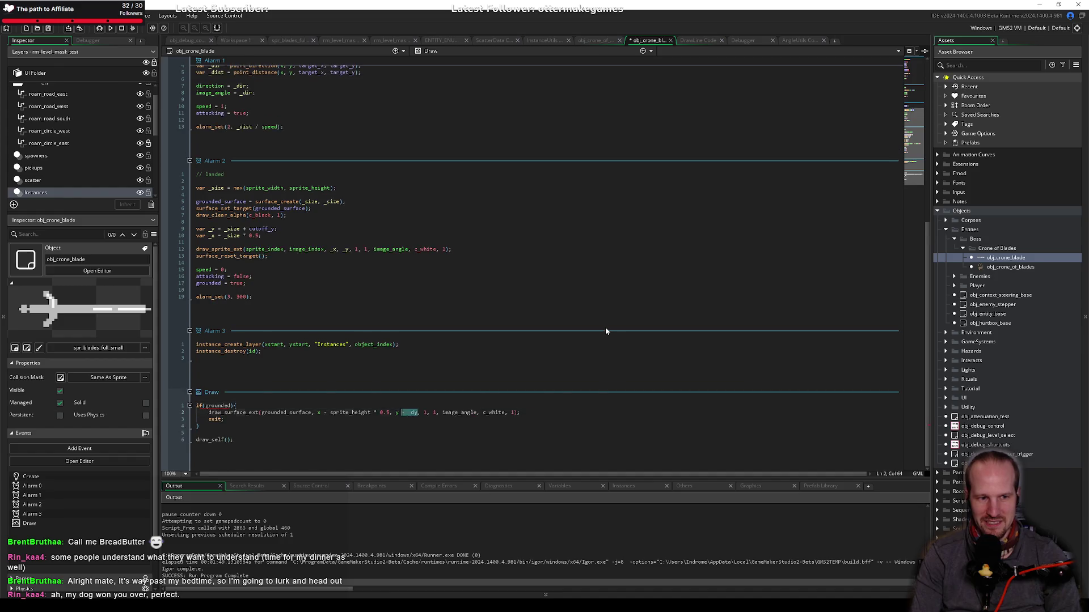
key("ctrl+z")
key("ctrl+z")
key("ctrl+z")
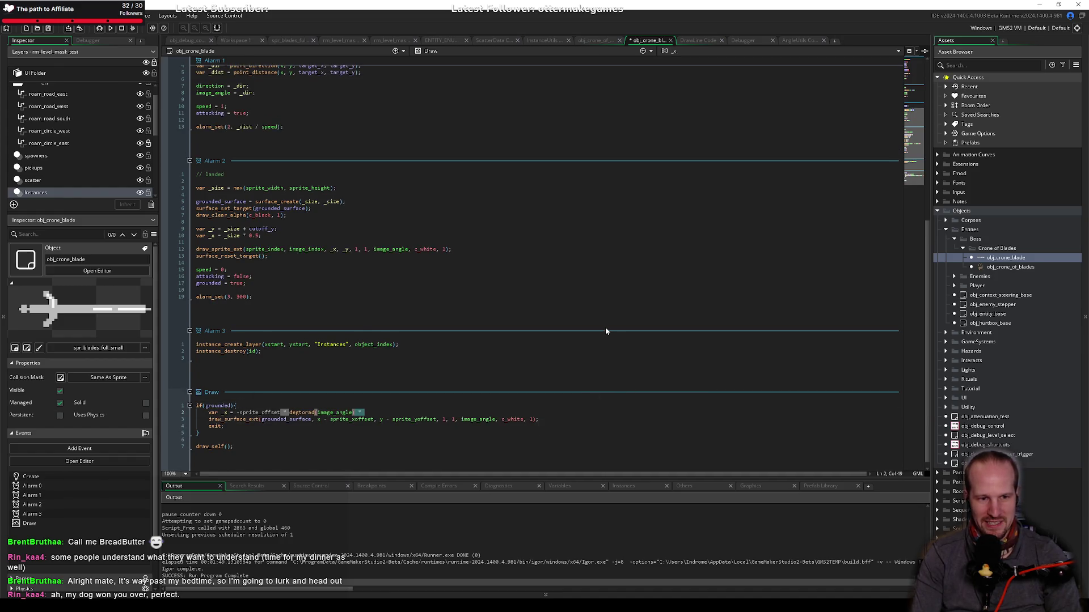
key("ctrl+z")
key("ctrl+z")
key("ctrl+z")
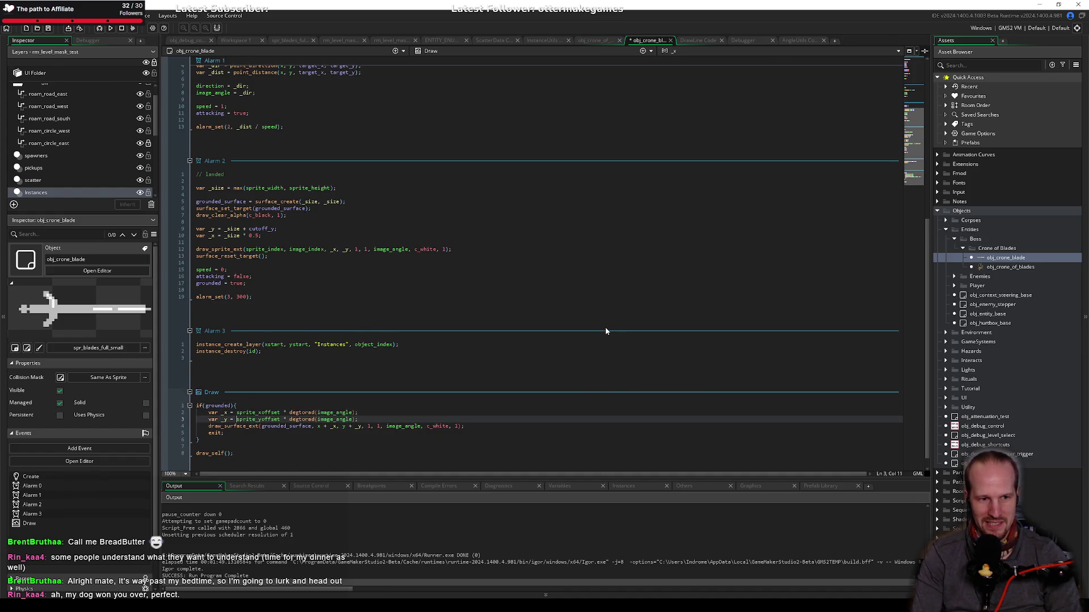
key("ctrl+z")
key("ctrl+z")
key("ctrl+z")
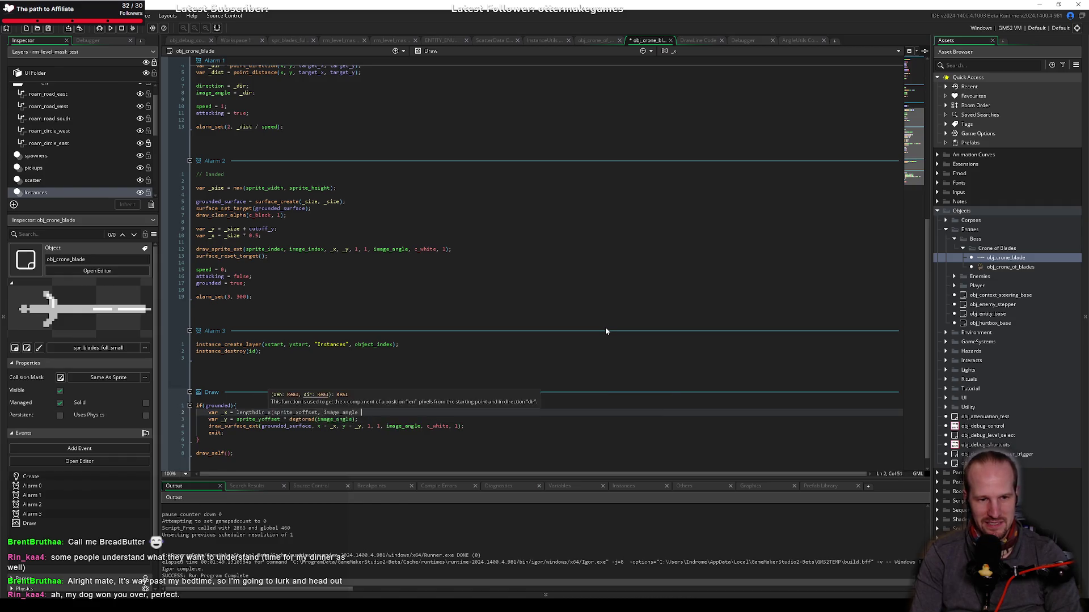
key("ctrl+z")
key("ctrl+z")
key("ctrl+z")
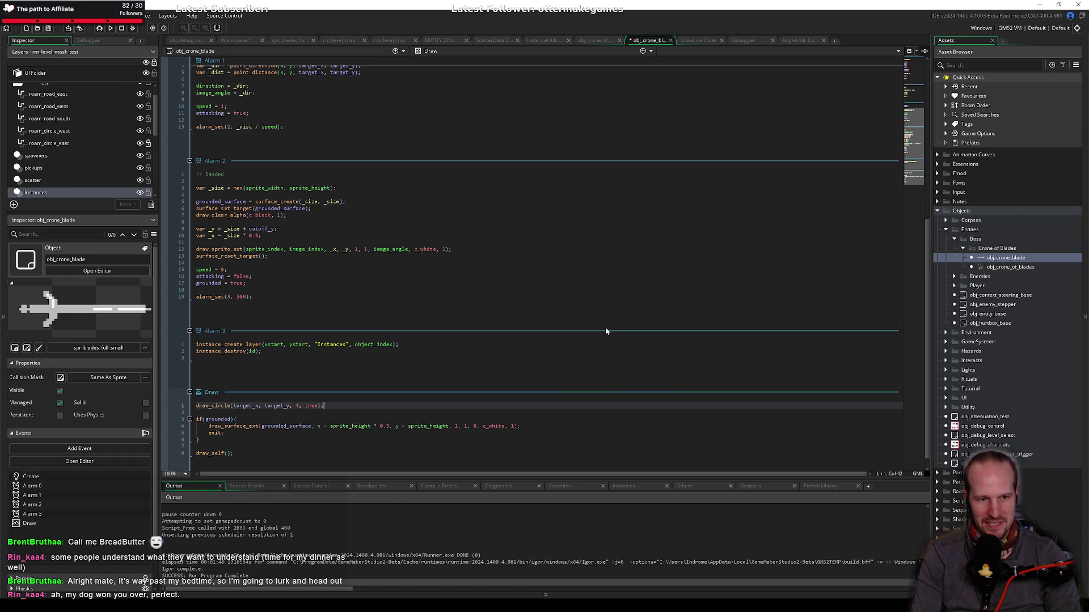
key("ctrl+z")
key("ctrl+z")
key("ctrl+z")
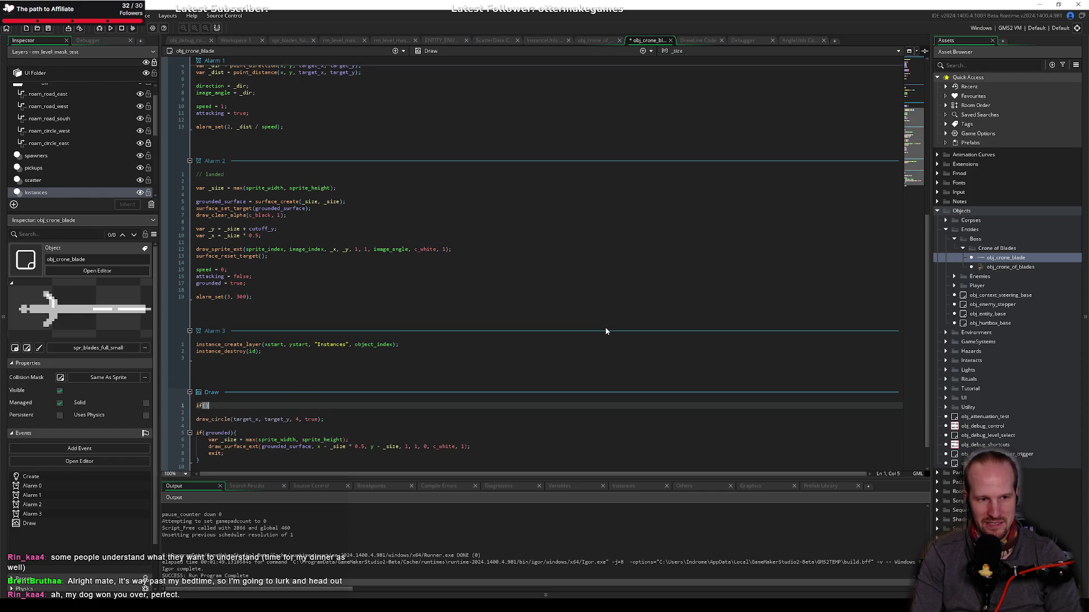
key("ctrl+z")
key("ctrl+z")
key("ctrl+z")
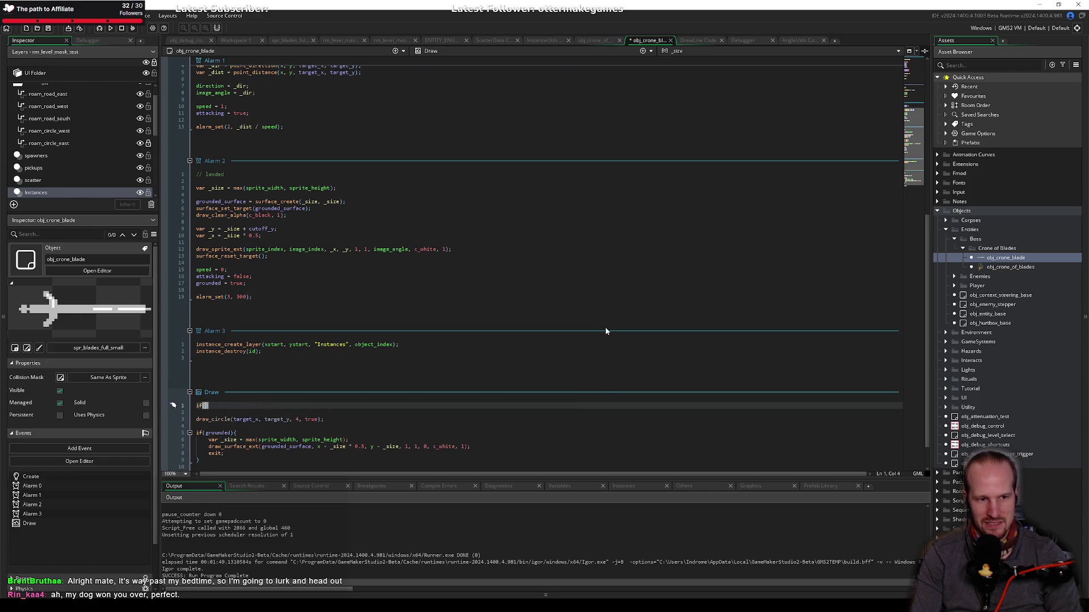
key("ctrl+z")
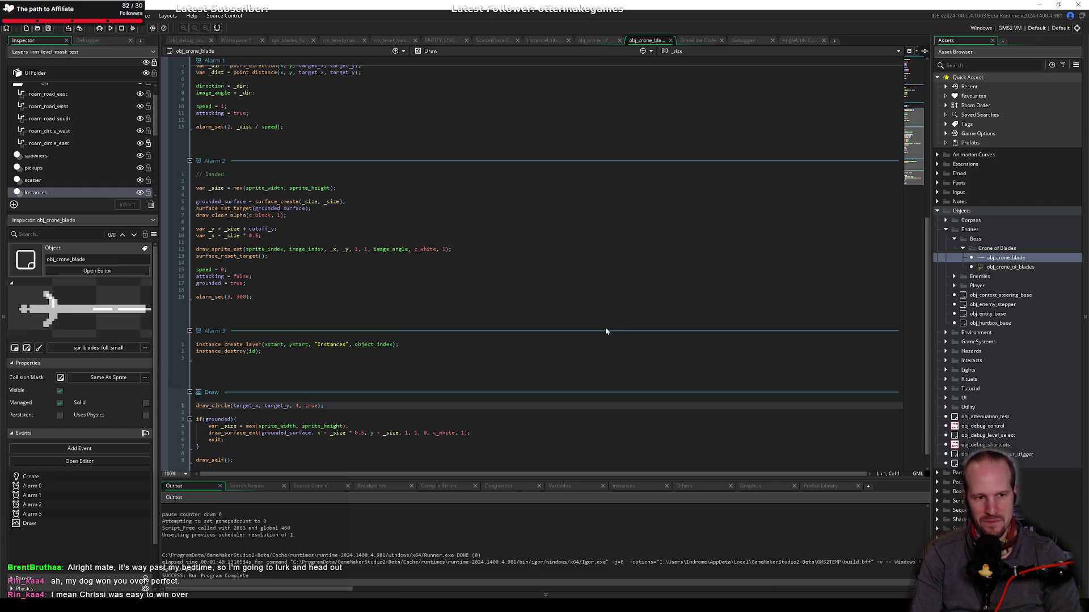
Step: In Alarm 2, append + lengthdir_x(cutoff_y, image_angle) to _x, drop the stray blank line, and save
left_click(342, 359)
left_click(291, 239)
key("Down")
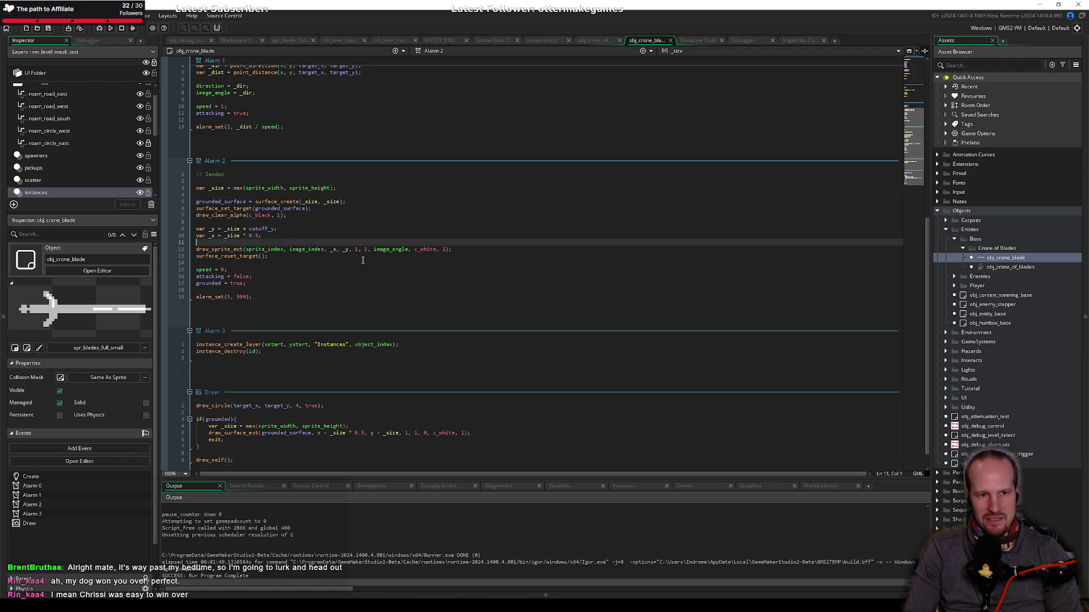
key("Up")
key("End")
key("Left")
type("+ lengthdir_x(cutoff_y, image_angle)")
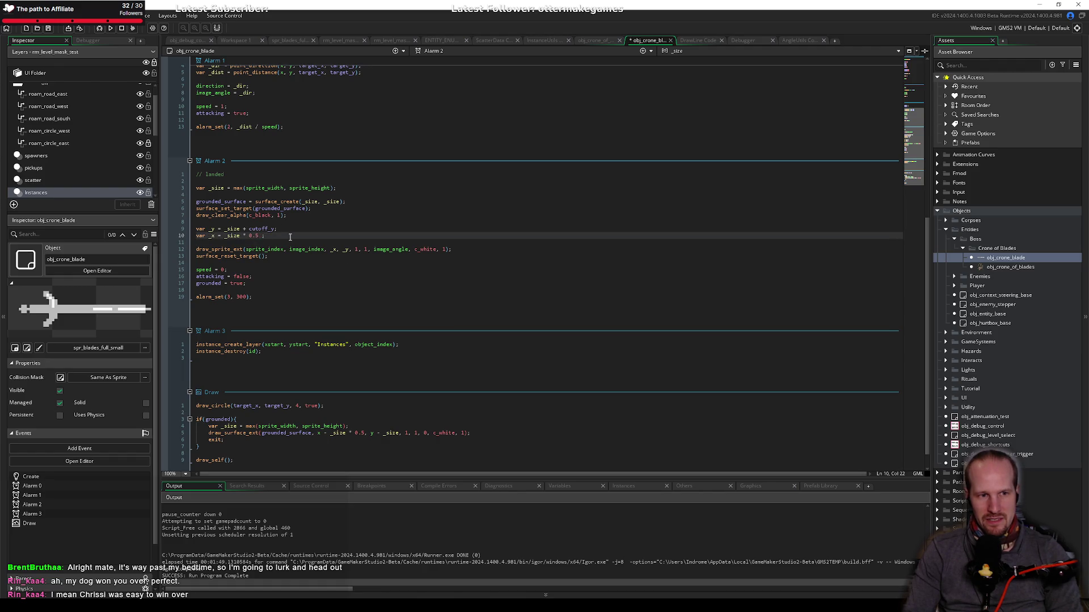
key("Down")
key("Down")
key("End")
key("Return")
key("BackSpace")
key("ctrl+s")
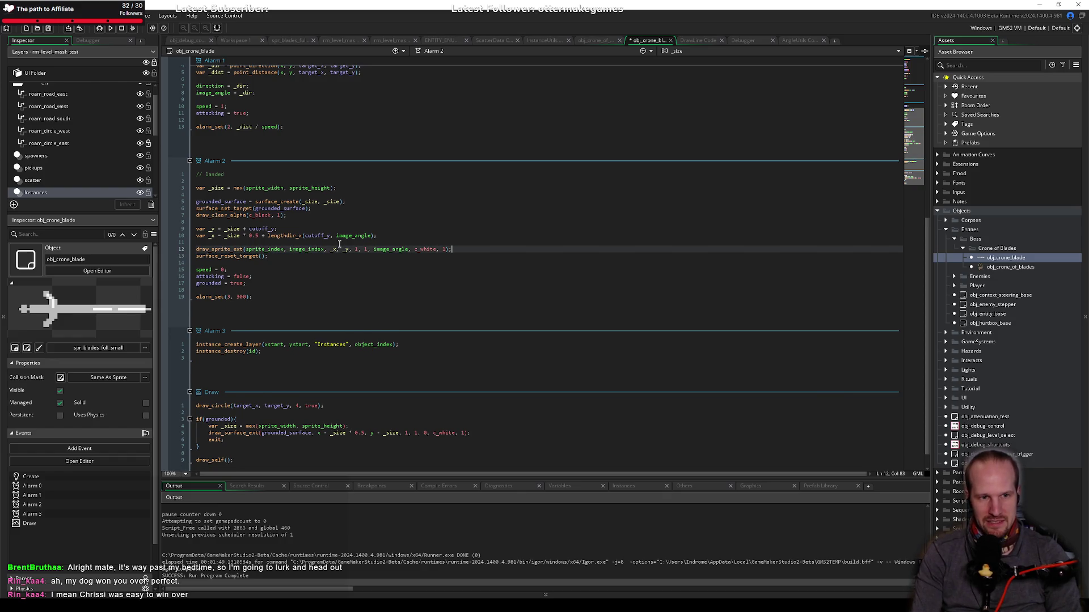
left_click(280, 236)
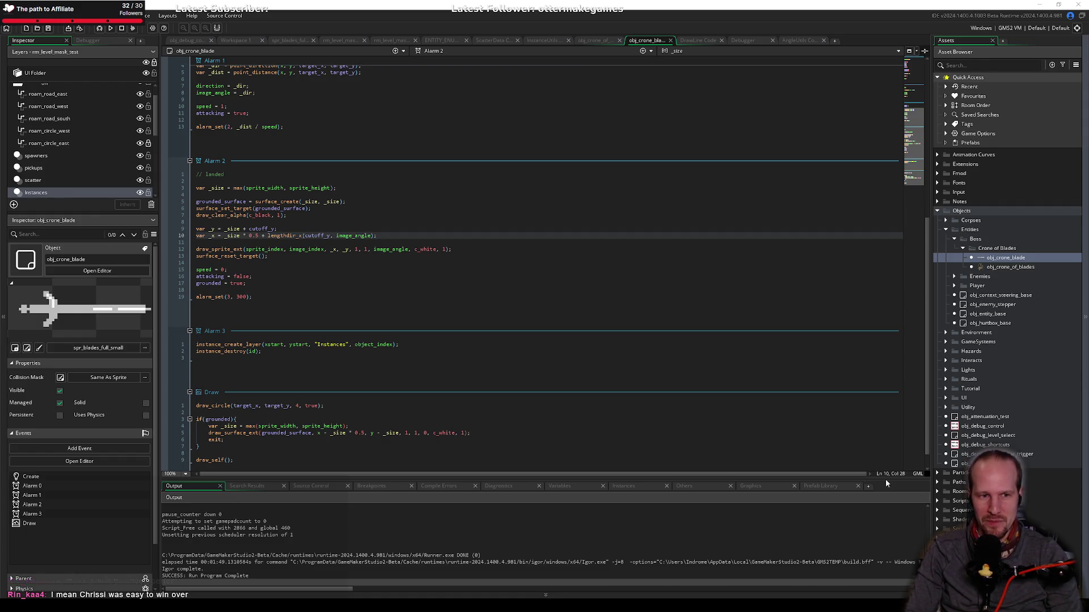
left_click(359, 297)
Step: Delete the empty line at the end of Alarm 3 and save
left_click(265, 282)
left_click(274, 276)
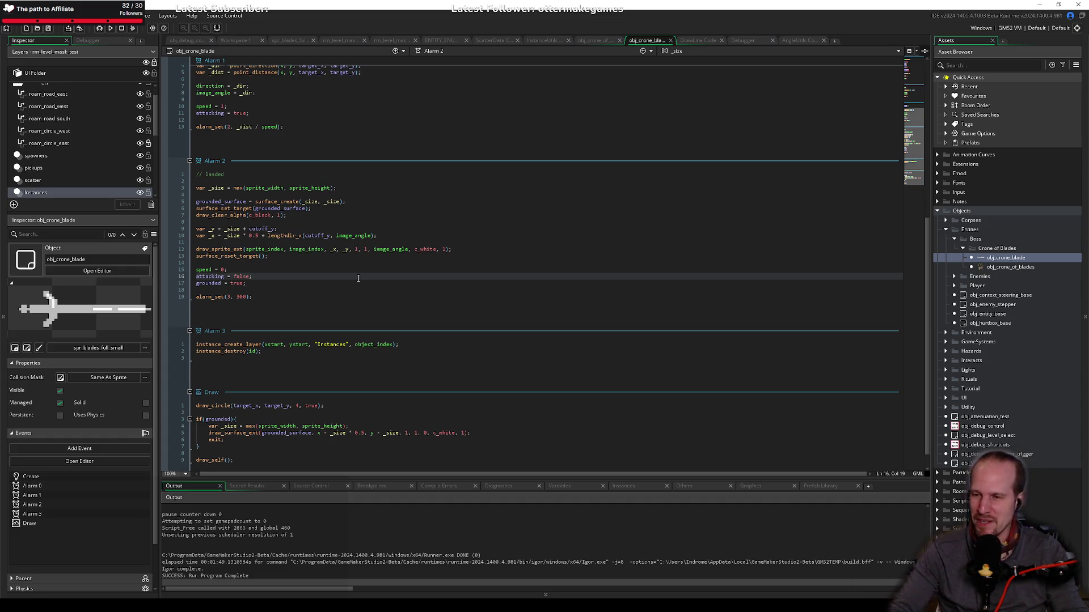
left_click(486, 249)
left_click(314, 261)
left_click(322, 255)
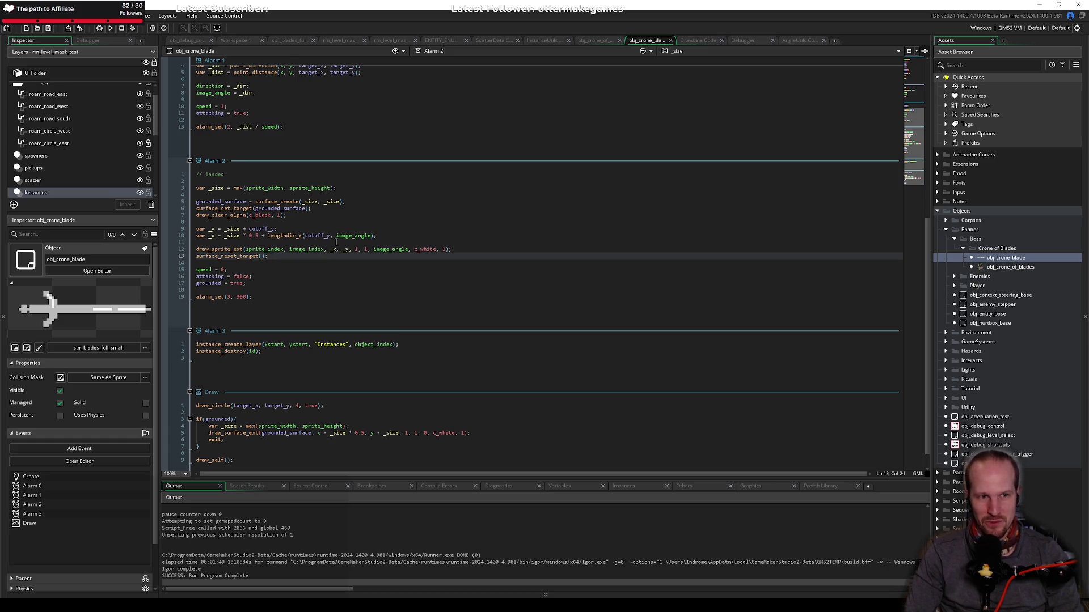
left_click(395, 236)
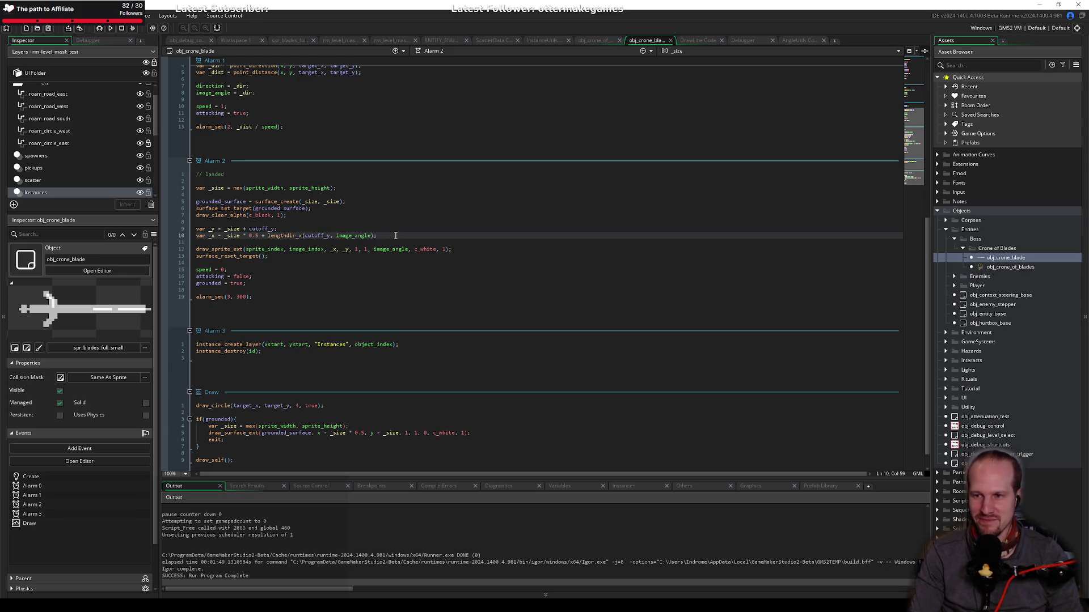
left_click(461, 222)
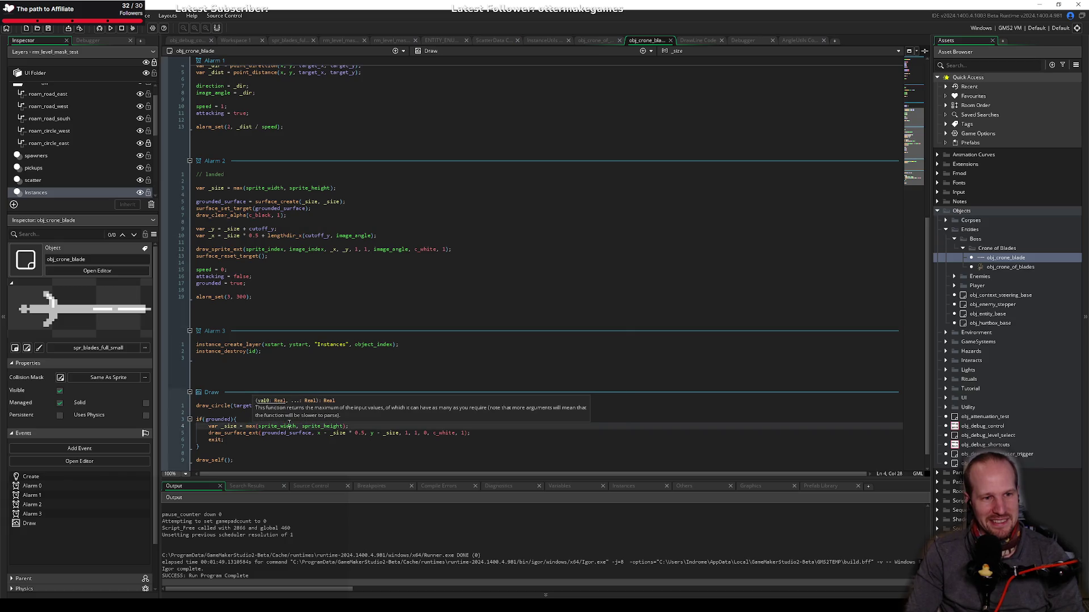
left_click(232, 358)
key("BackSpace")
key("ctrl+s")
Step: Move the lengthdir_x(cutoff_y, image_angle) term into a new var _offset declaration
left_click(352, 253)
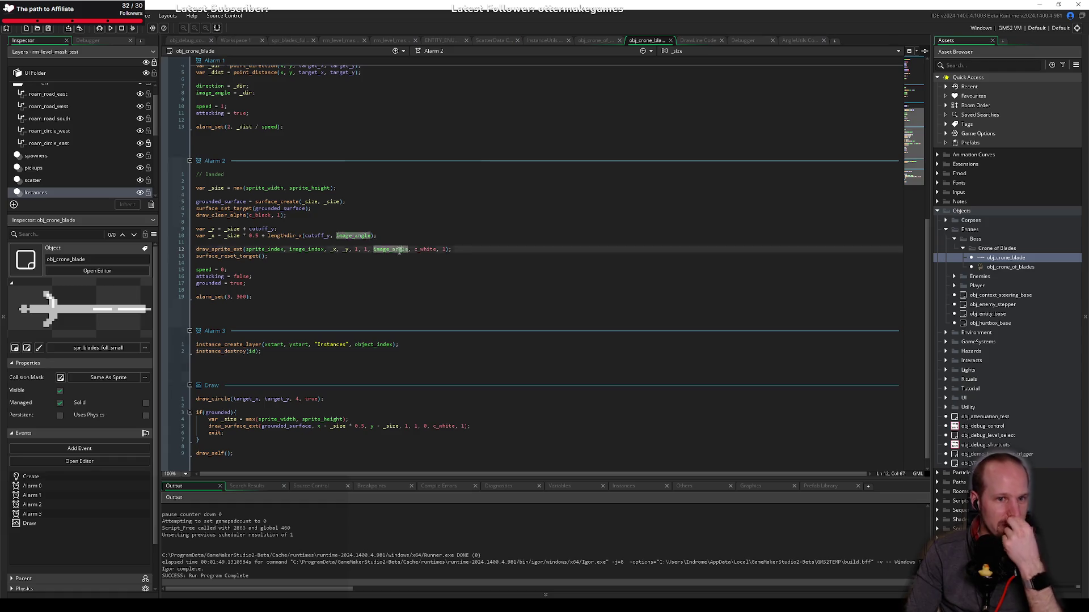
left_click(341, 235)
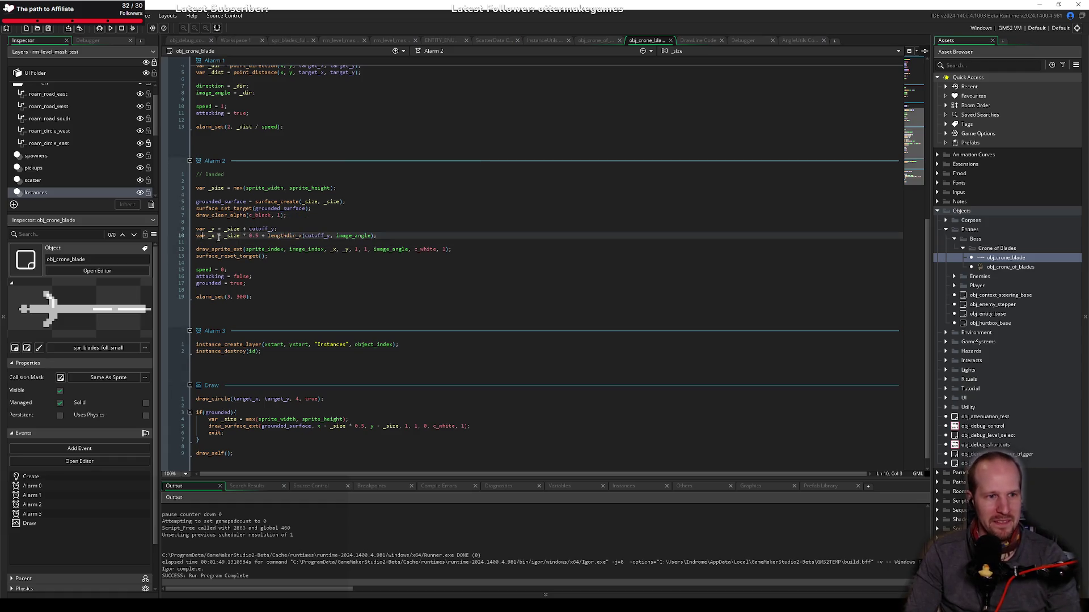
left_click(389, 237)
left_click(315, 228)
key("Down")
key("ctrl+Left")
key("shift+End")
key("shift+Left")
key("ctrl+x")
key("Home")
key("Return")
key("Up")
type("var _offset = ev;")
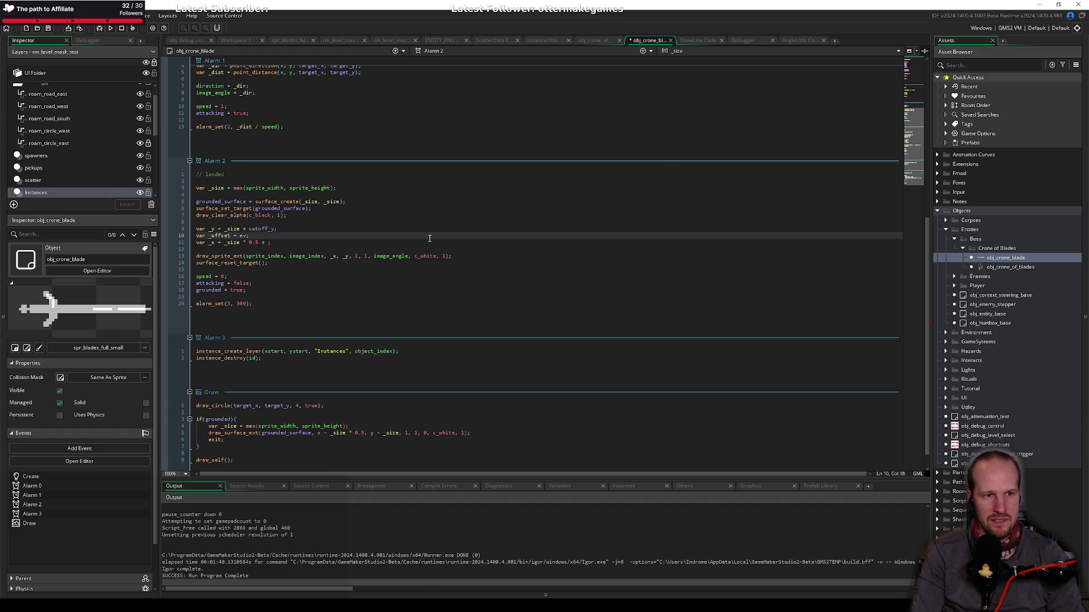
key("ctrl+v")
Step: Add _offset to the _x line, save, and launch a debug run with F6
key("Down")
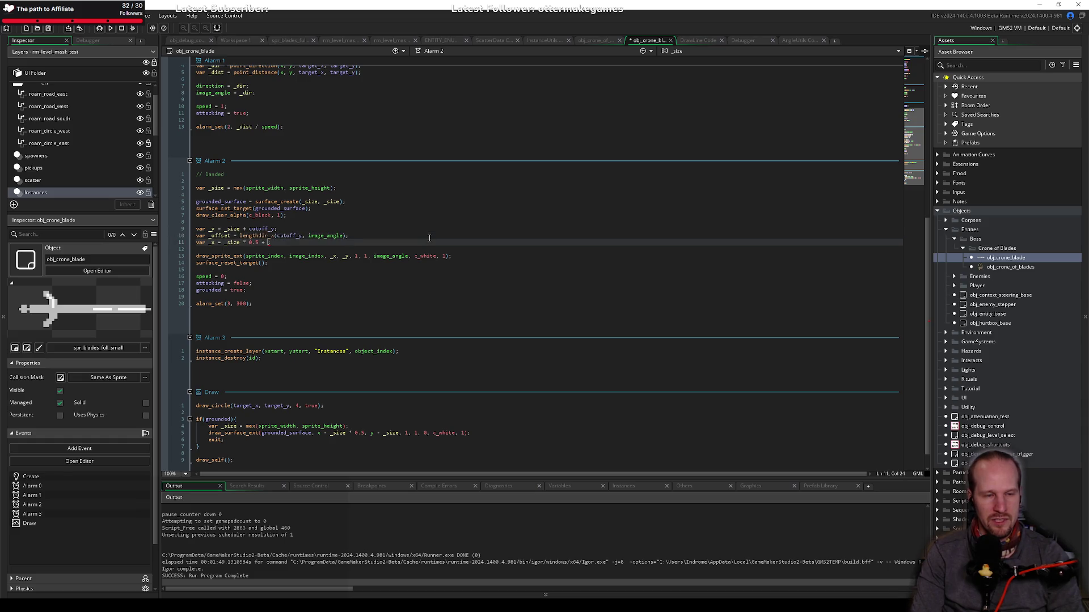
type("_offset")
key("End")
key("ctrl+s")
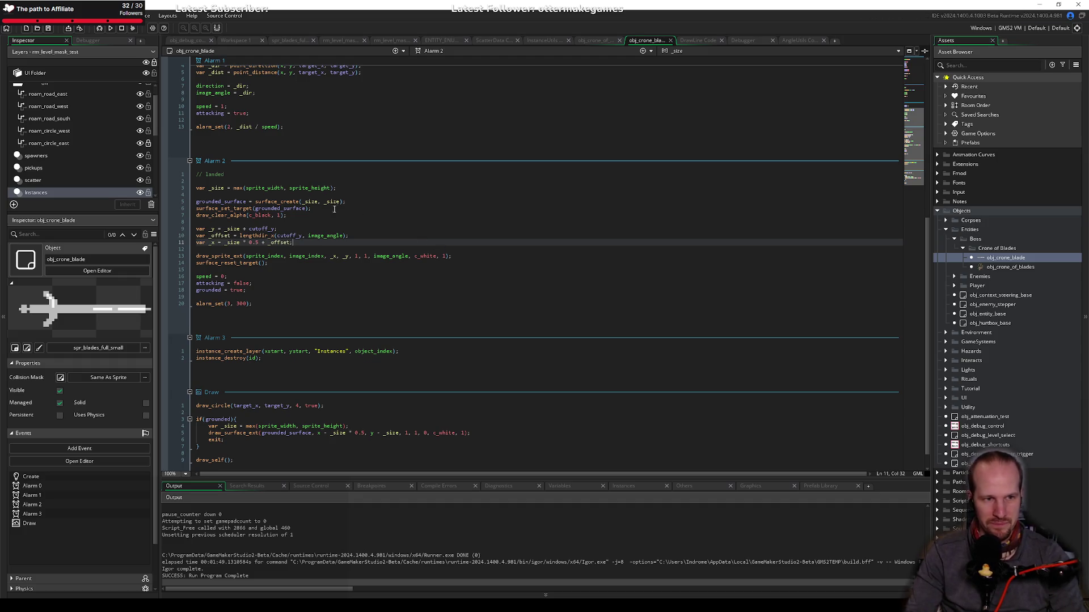
key("F6")
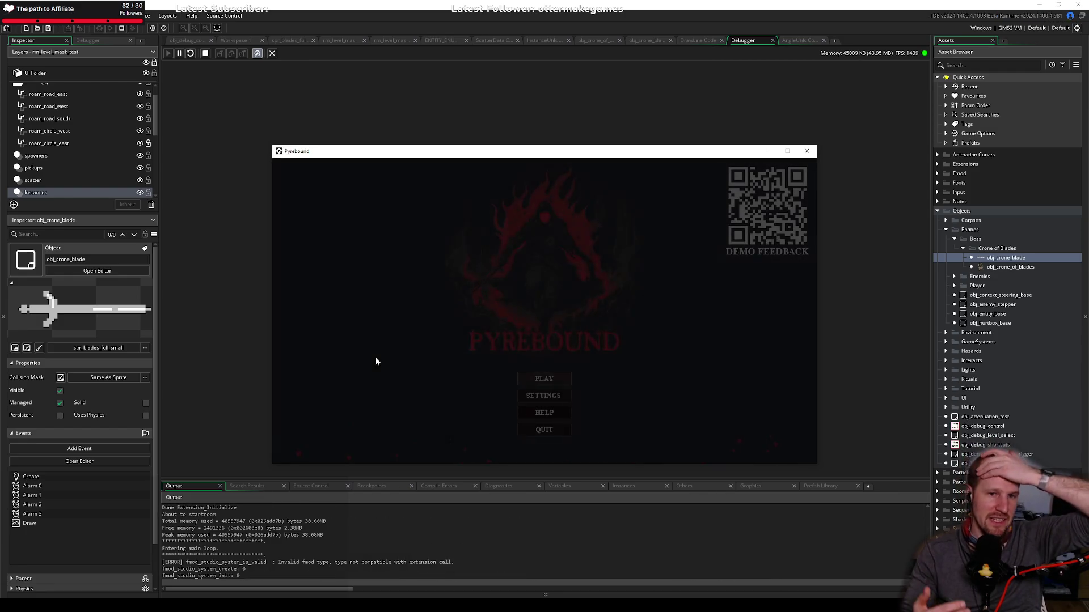
Step: Start play from the Pyrebound title screen so the Alarm 2 breakpoint is reached
left_click(376, 358)
key("Return")
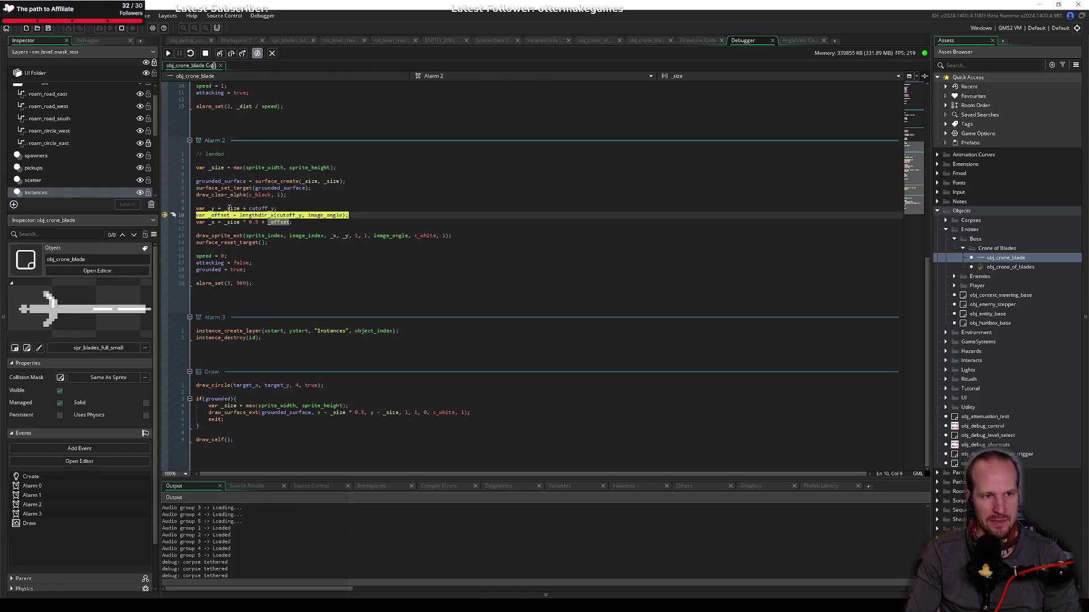
Step: Step past the _offset line, confirm it is about 10.35, then resume, play briefly and close Pyrebound
left_click(232, 54)
mouse_move(221, 215)
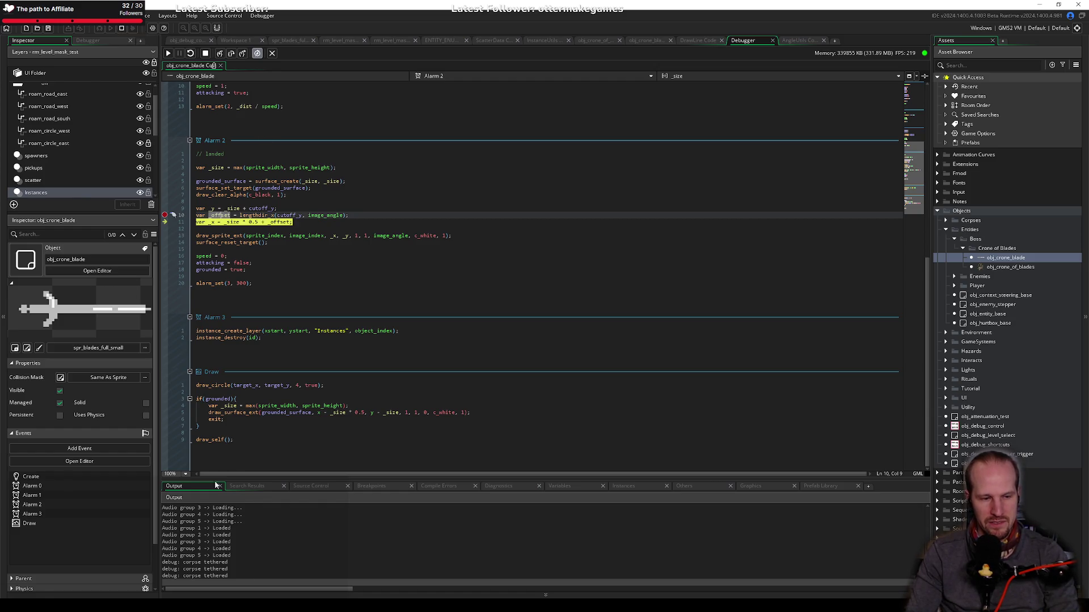
key("F5")
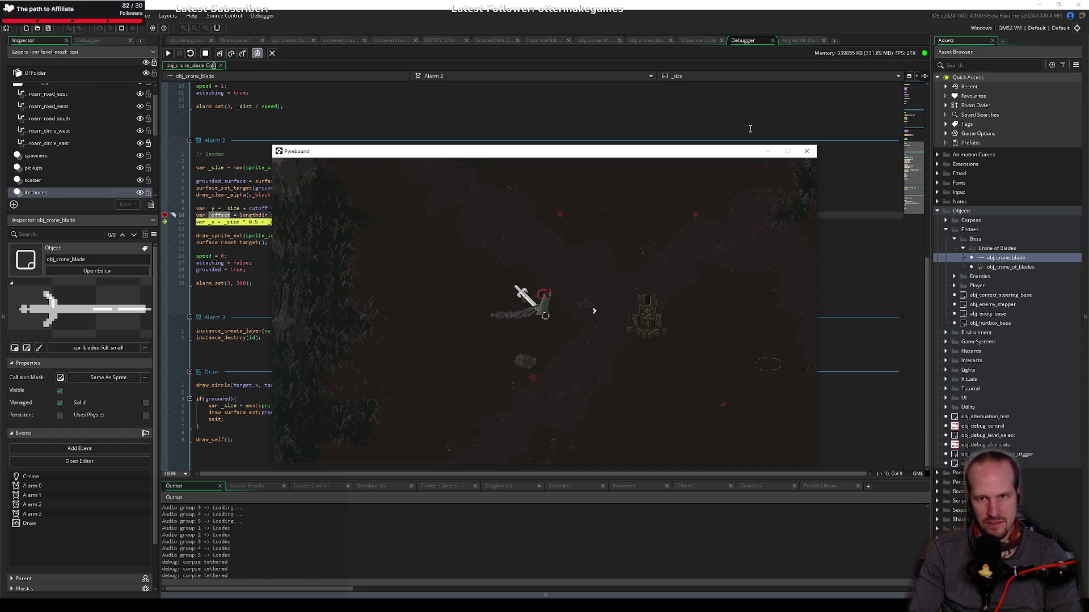
left_click(164, 215)
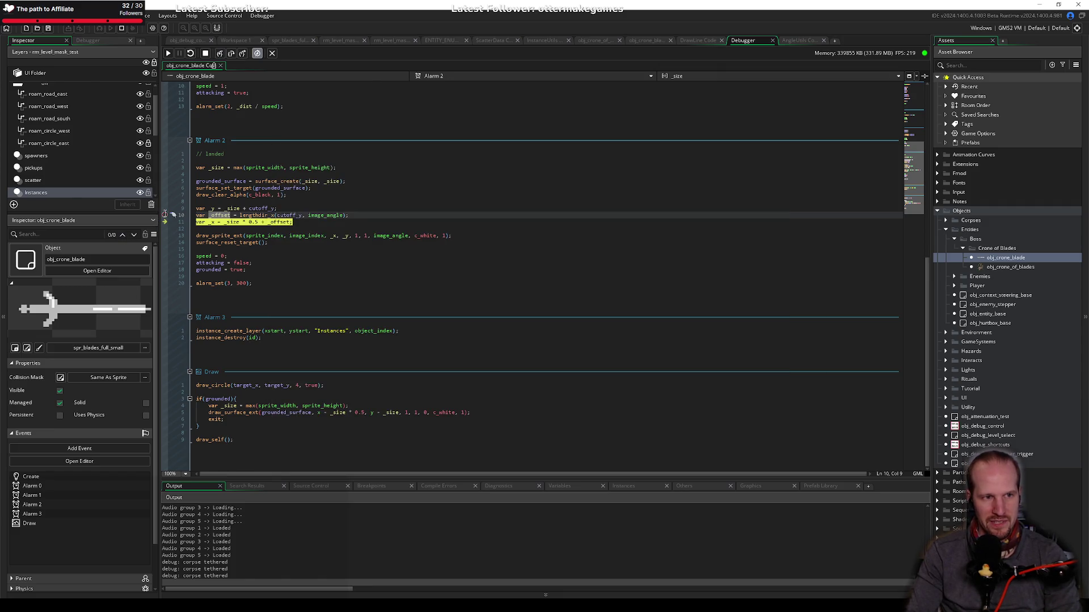
left_click(167, 53)
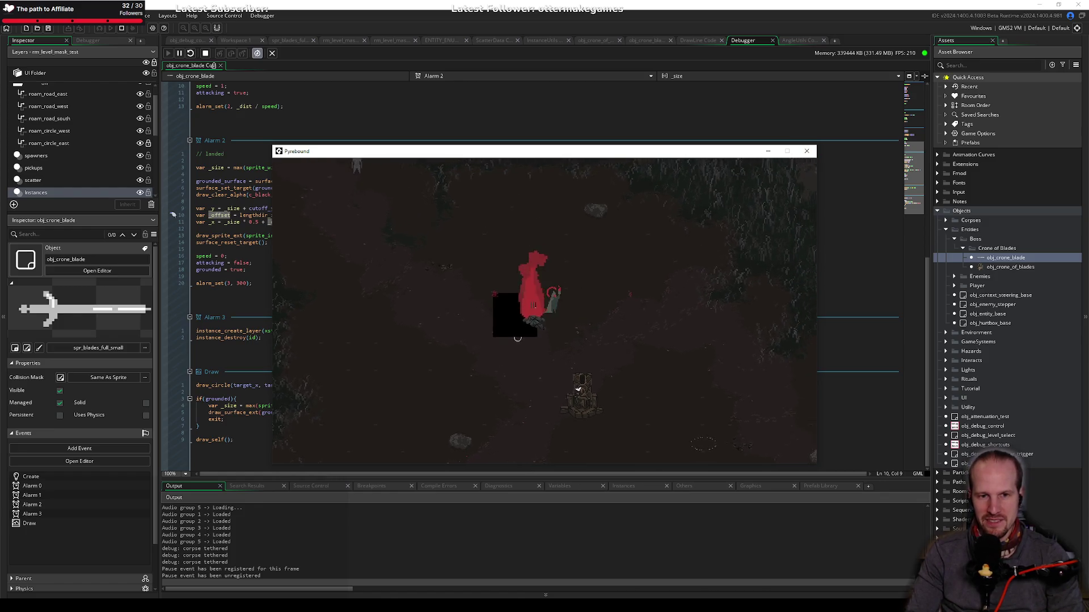
key("s")
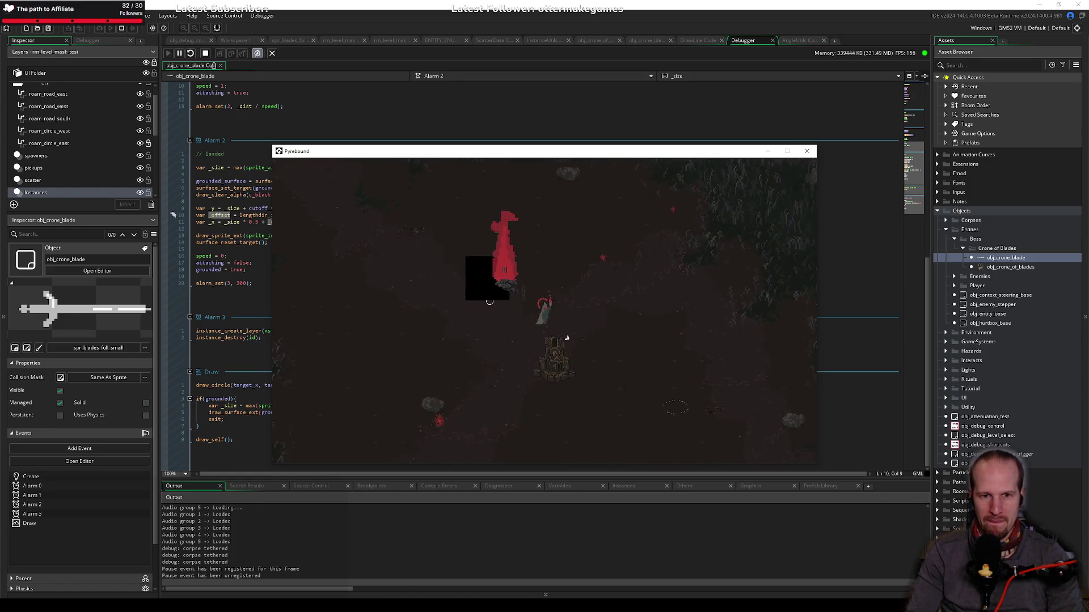
left_click(806, 151)
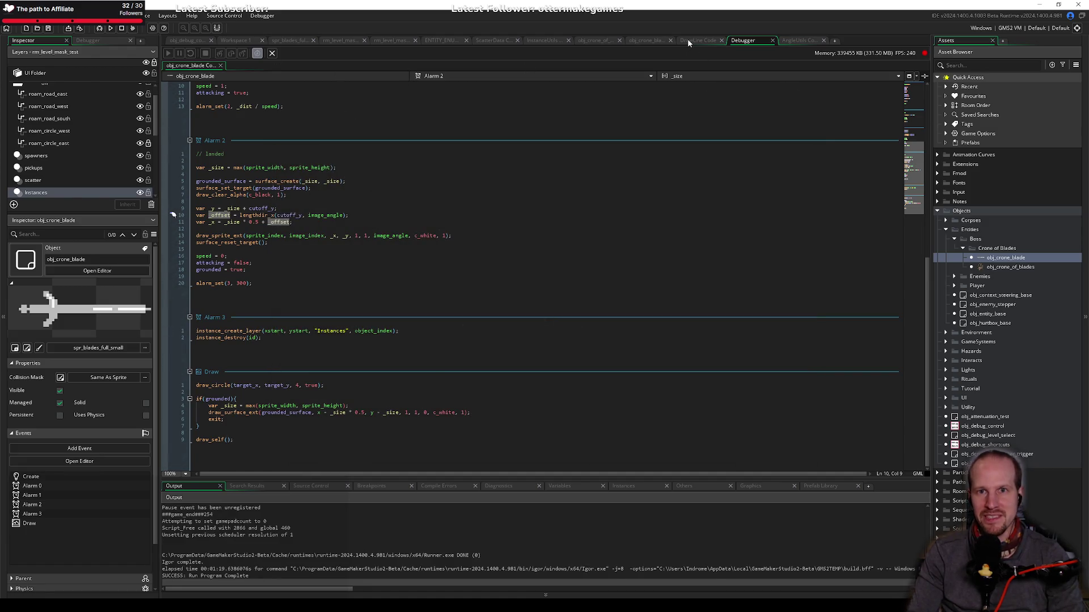
Step: Open spr_crone_of_blades_static from obj_crone_of_blades, then enlarge and zoom its 512 × 512 editor
left_click(611, 41)
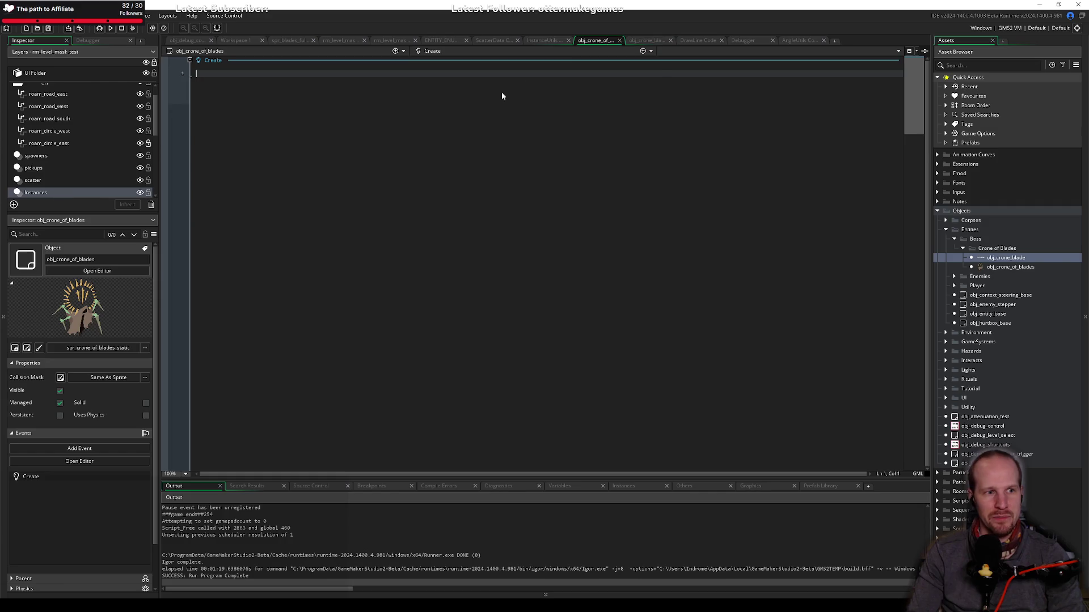
left_click(27, 348)
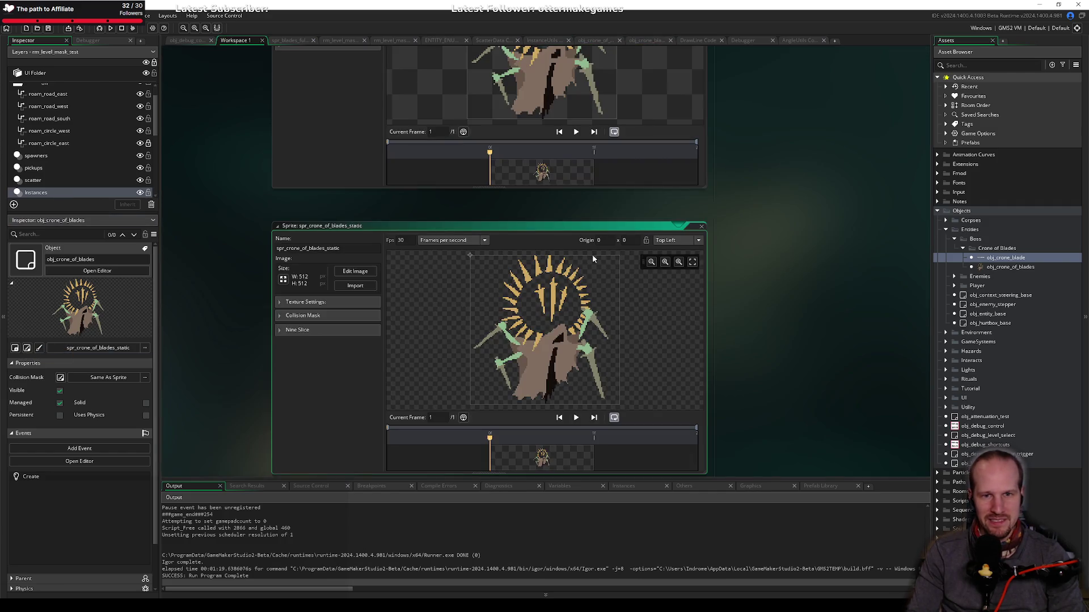
scroll(689, 373, "down", 4)
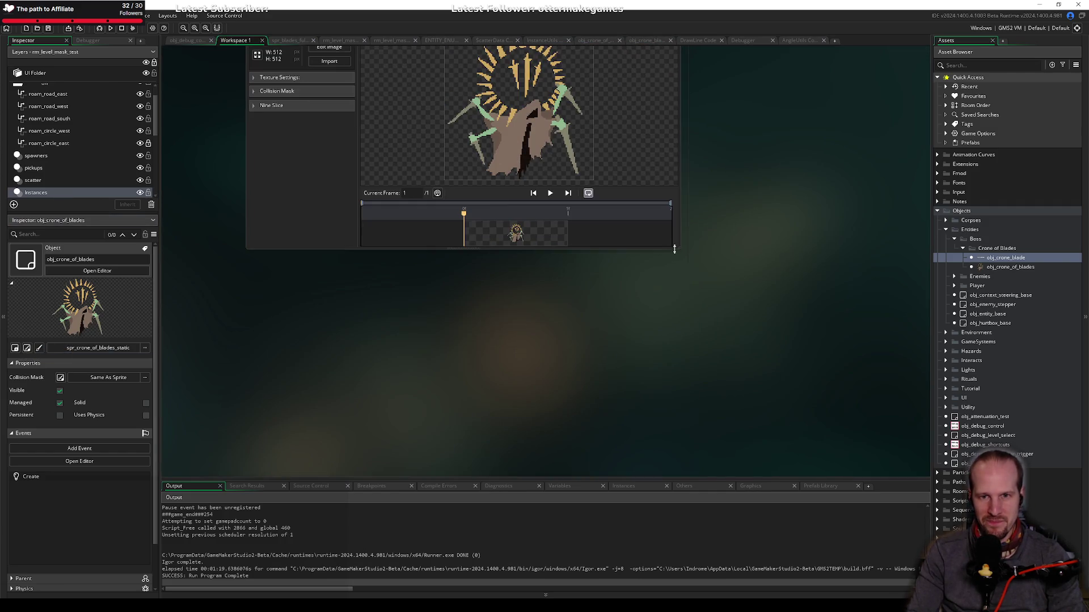
left_click_drag(680, 248, 848, 440)
scroll(533, 190, "up", 3)
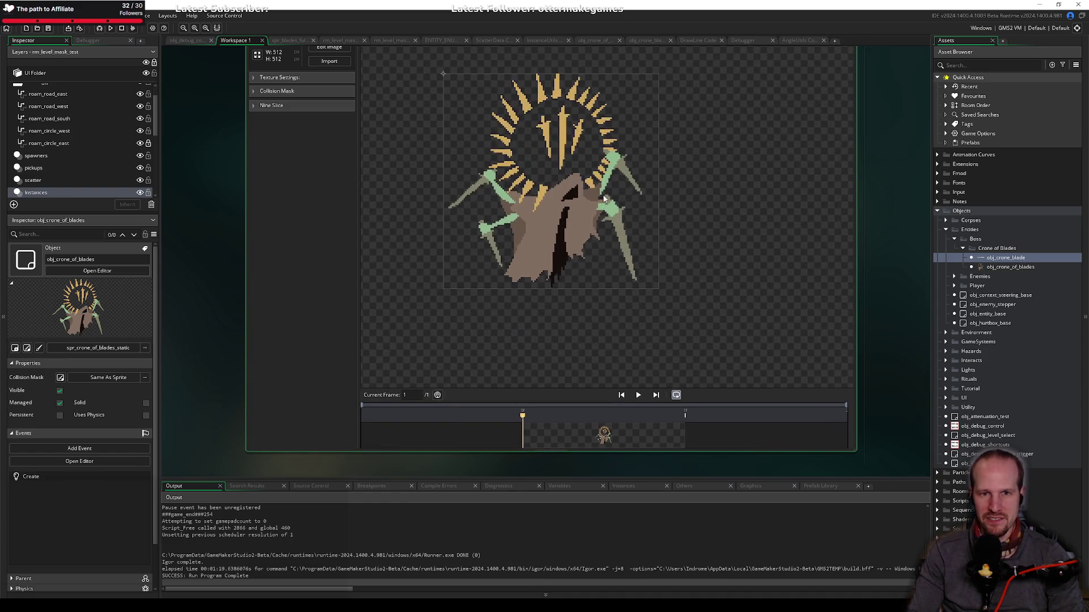
scroll(533, 190, "up", 2)
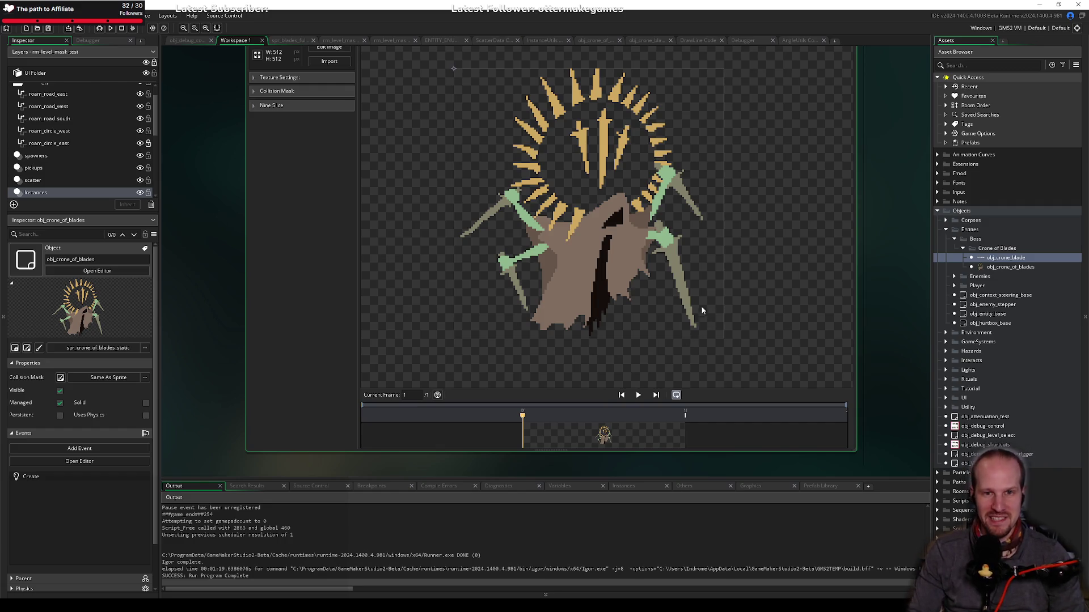
left_click_drag(547, 263, 537, 273)
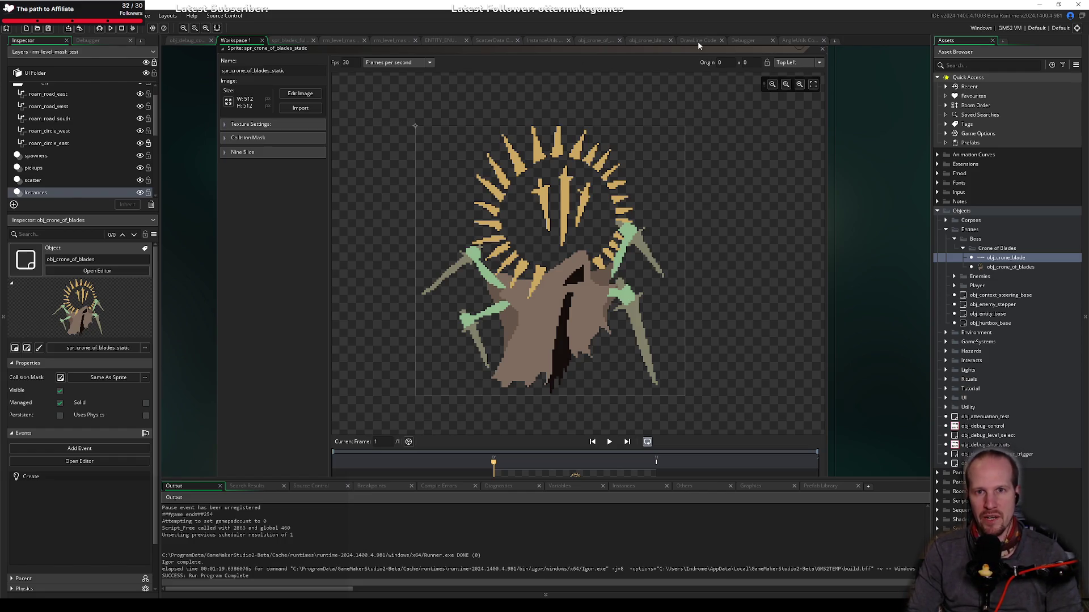
left_click(642, 41)
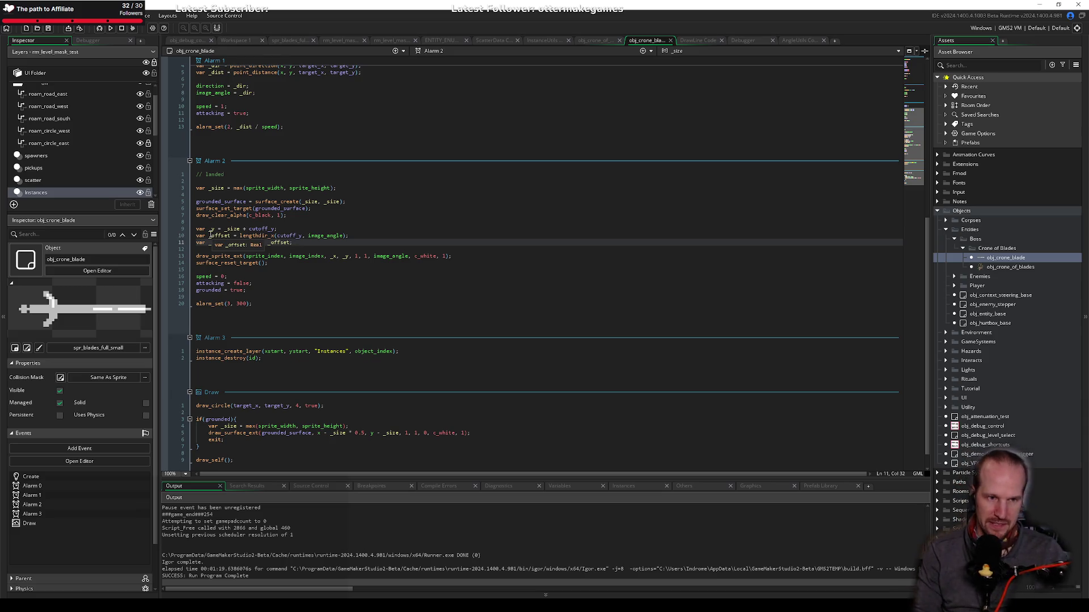
left_click(345, 263)
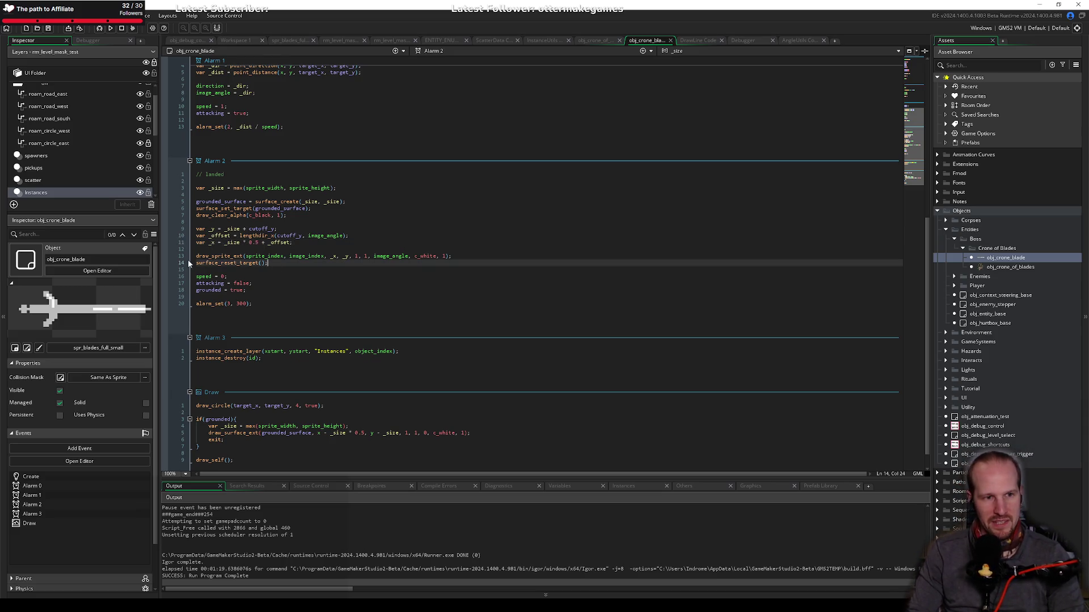
left_click(315, 243)
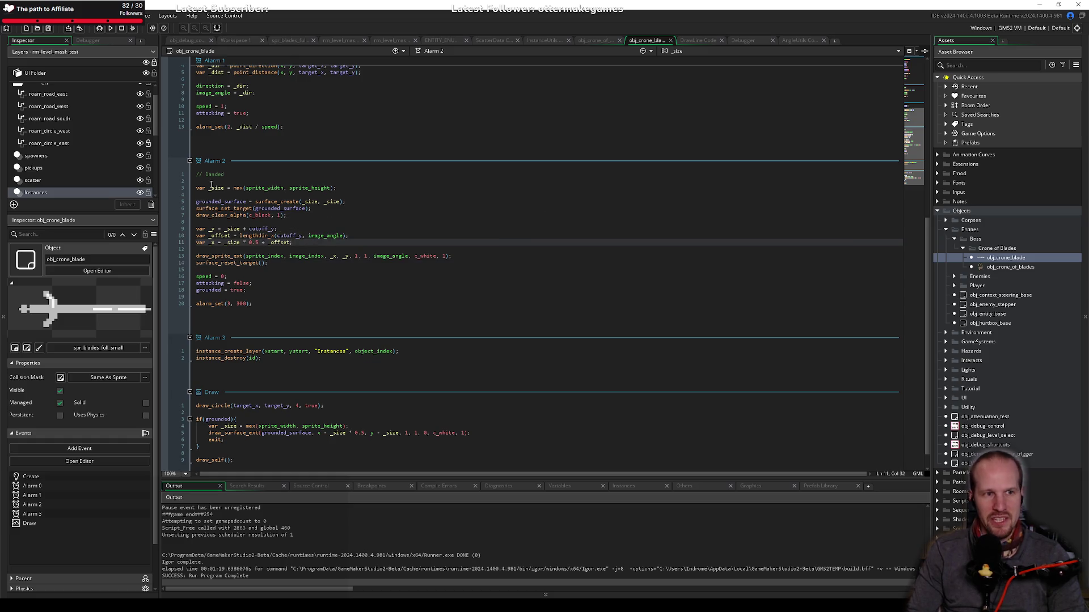
left_click(301, 283)
left_click(301, 276)
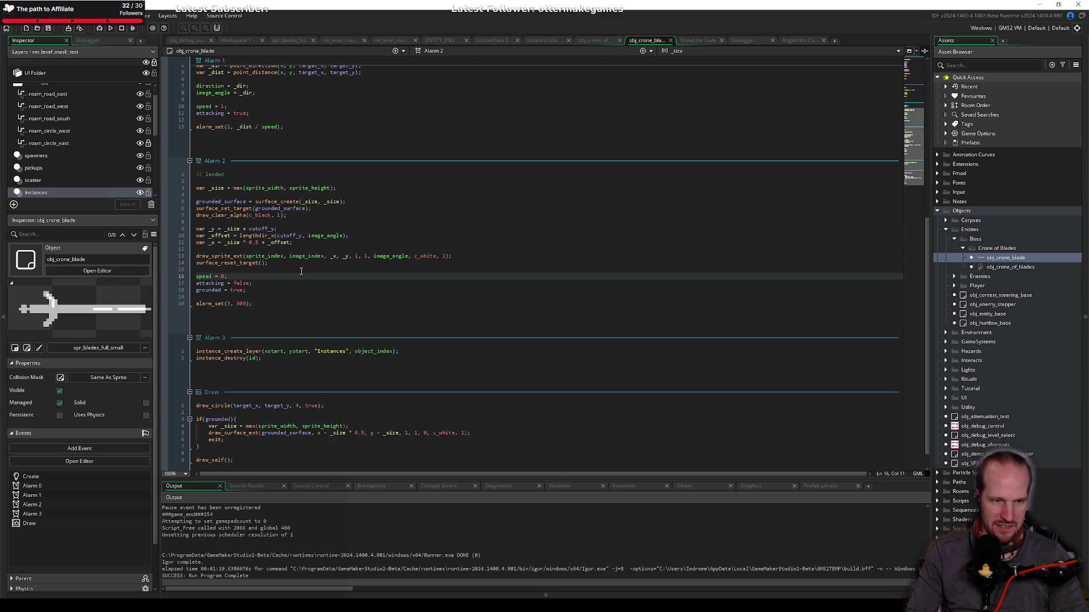
left_click(301, 271)
left_click(318, 265)
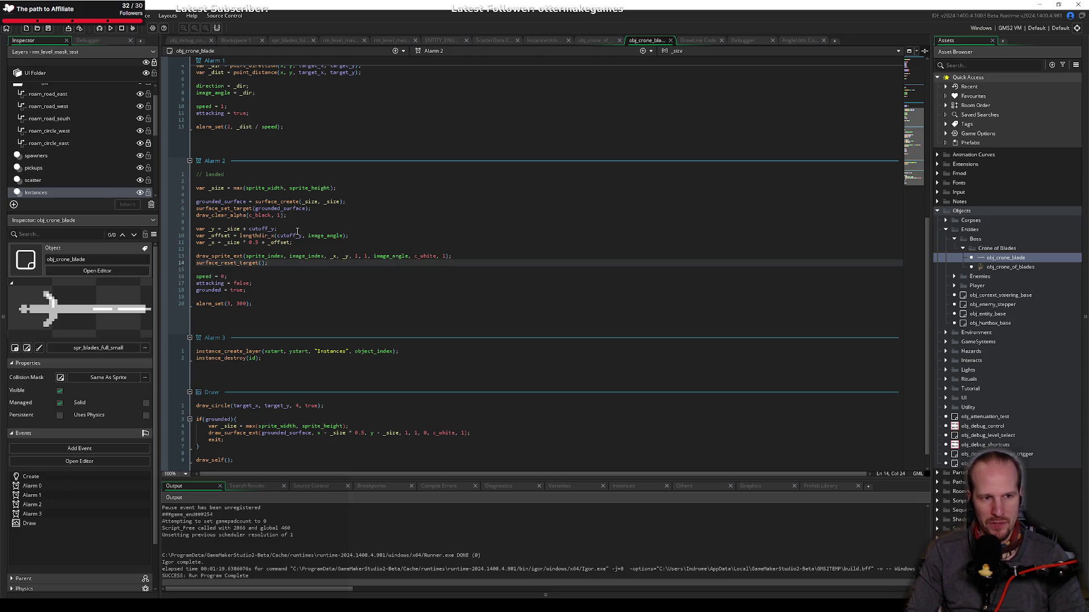
left_click(482, 239)
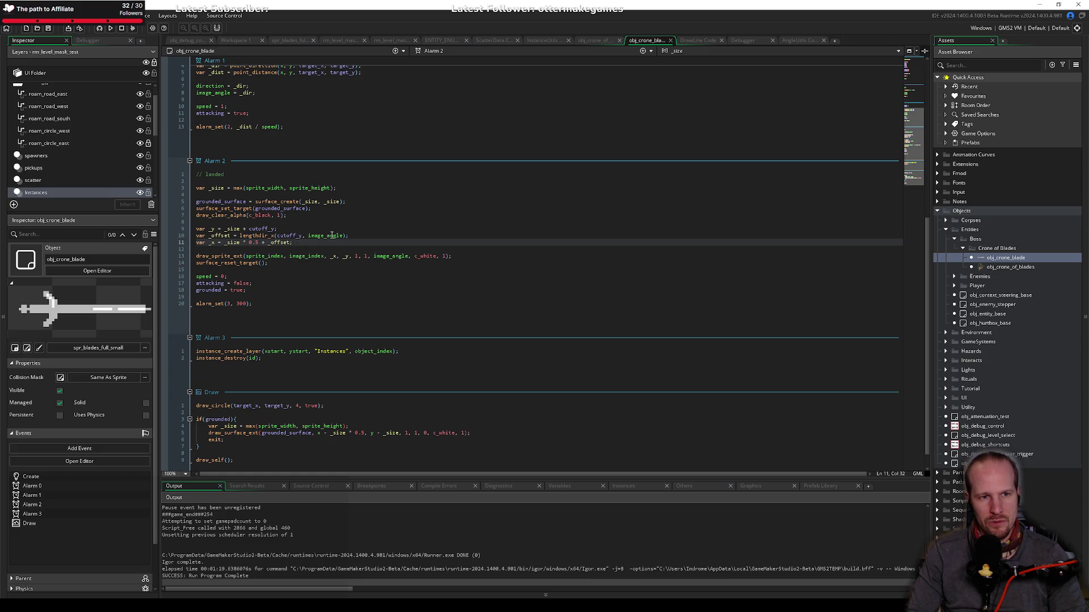
scroll(332, 235, "up", 6)
scroll(298, 356, "down", 4)
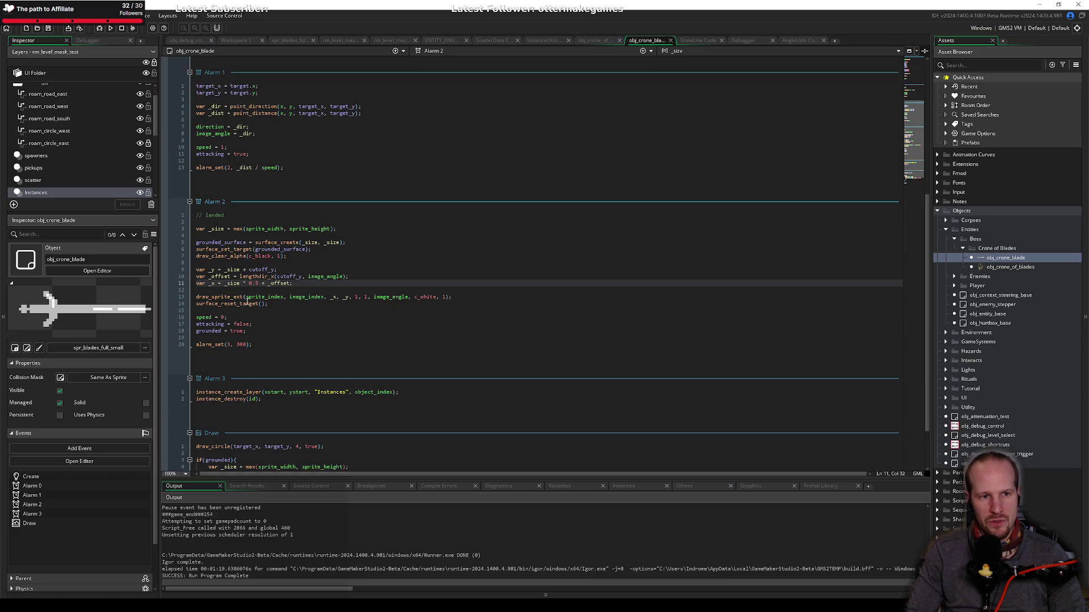
double_click(262, 277)
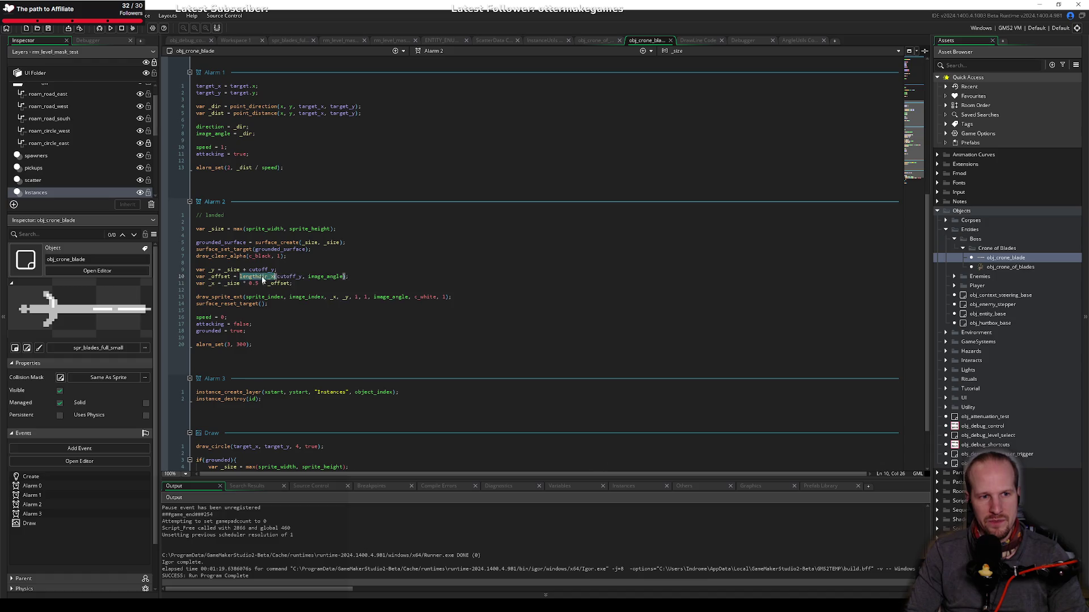
left_click(222, 276)
key("alt+Tab")
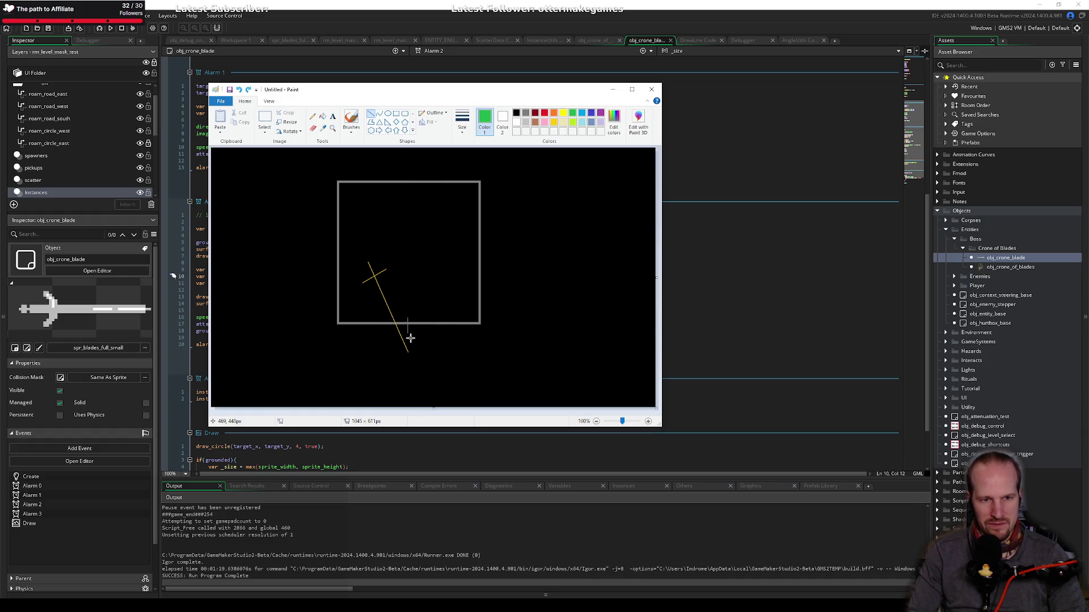
Step: Enlarge the Paint window to show more of the sketch canvas
scroll(411, 339, "up", 1, "ctrl")
left_click_drag(661, 426, 877, 561)
scroll(719, 389, "down", 2)
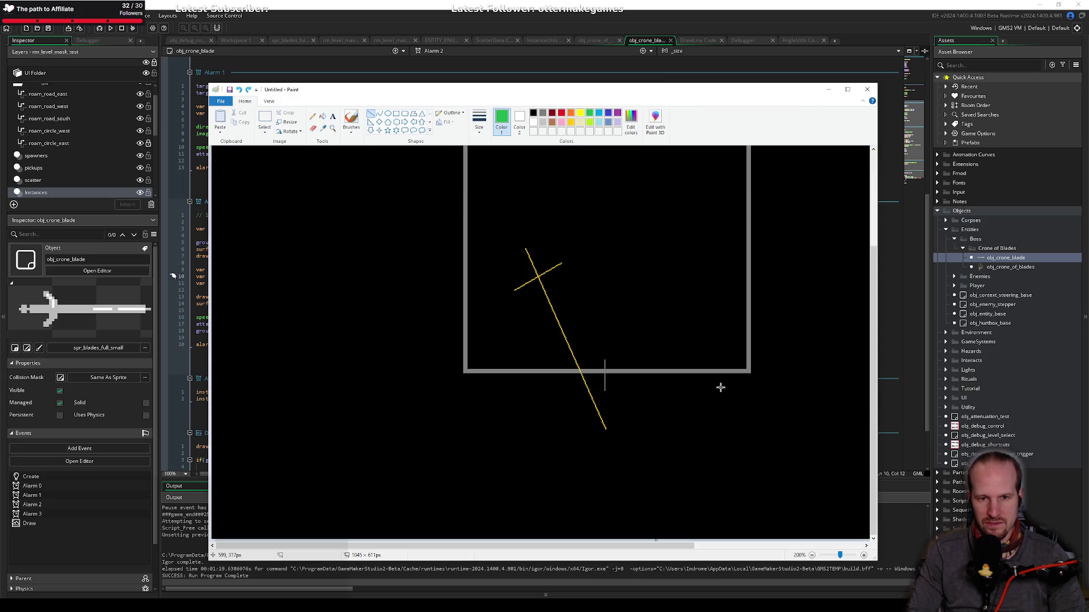
scroll(715, 493, "up", 2)
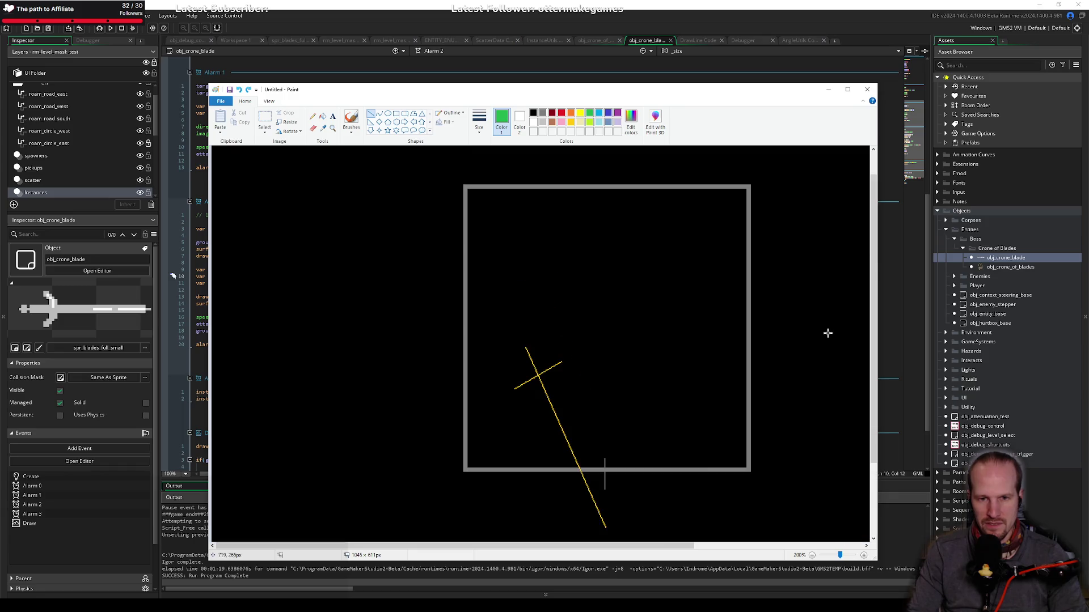
left_click_drag(681, 546, 728, 546)
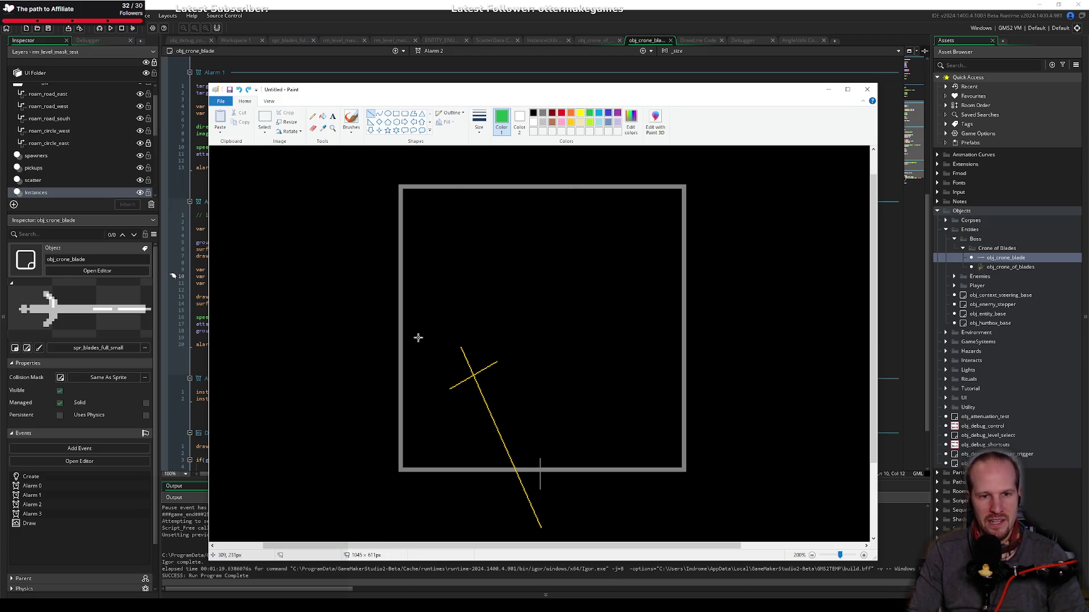
Step: With the Pencil, mark the blade's crossing of the box's bottom edge in red and add a green arrow
left_click(313, 117)
left_click(561, 112)
left_click_drag(506, 472, 528, 470)
key("ctrl+z")
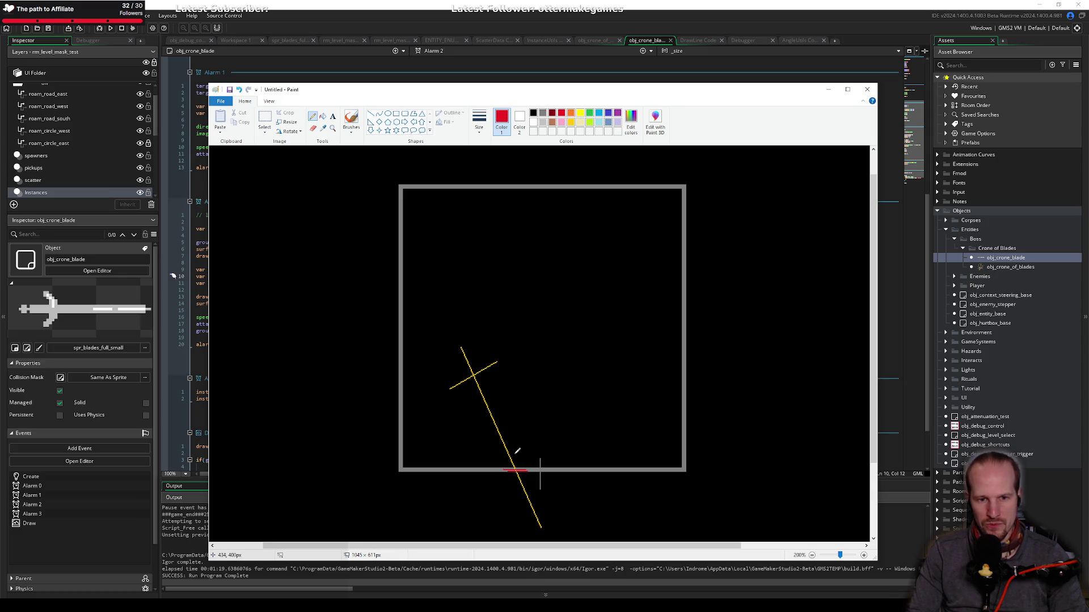
left_click(590, 114)
left_click_drag(513, 464, 536, 466)
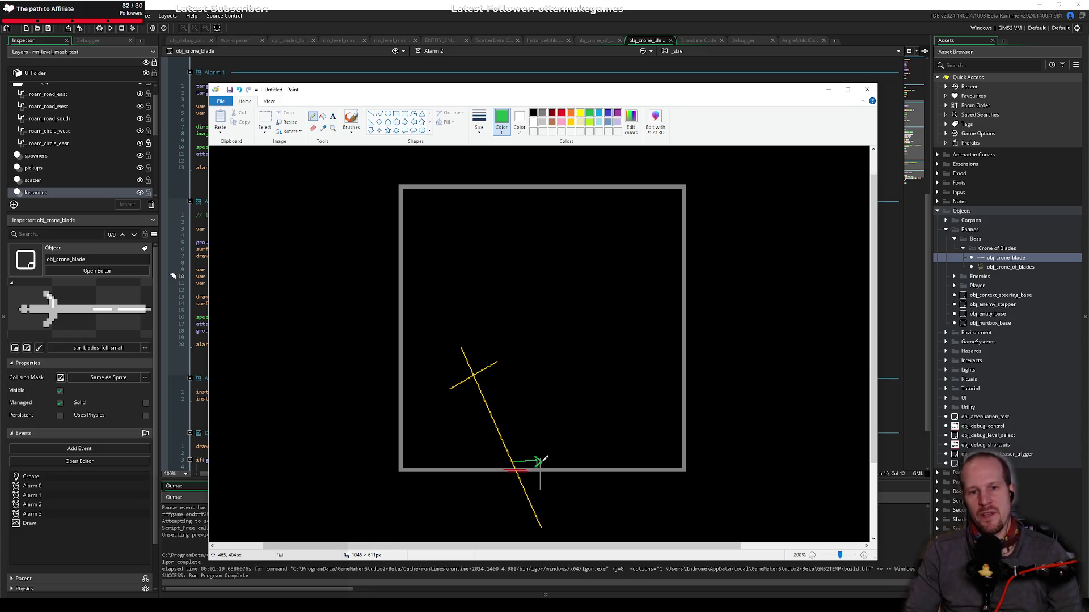
mouse_move(542, 420)
left_mouse_down()
mouse_move(535, 459)
mouse_move(555, 446)
left_mouse_up()
key("ctrl+z")
key("ctrl+z")
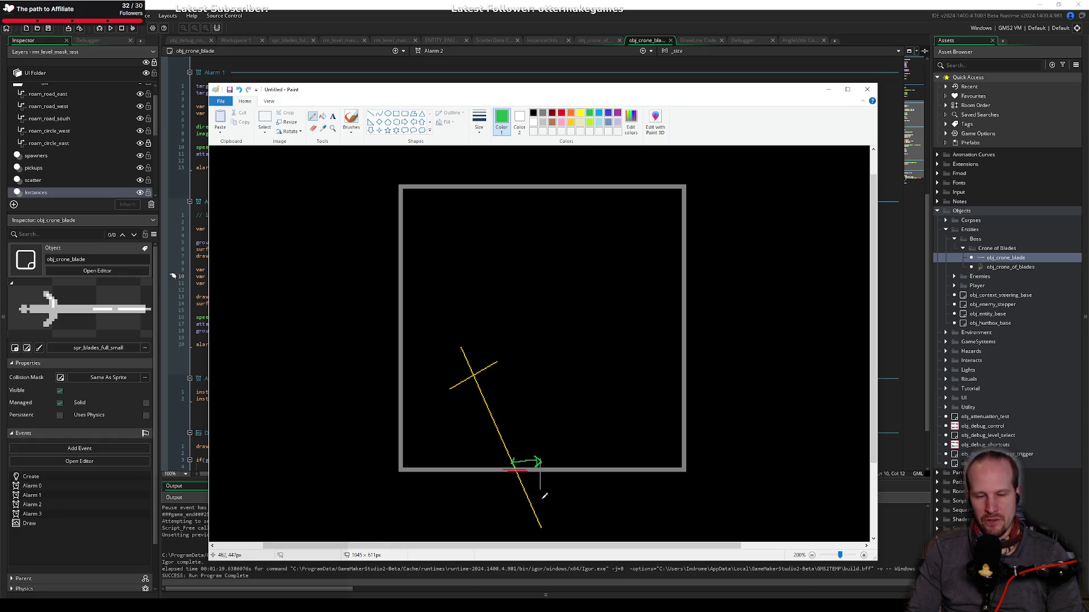
scroll(538, 475, "down", 3)
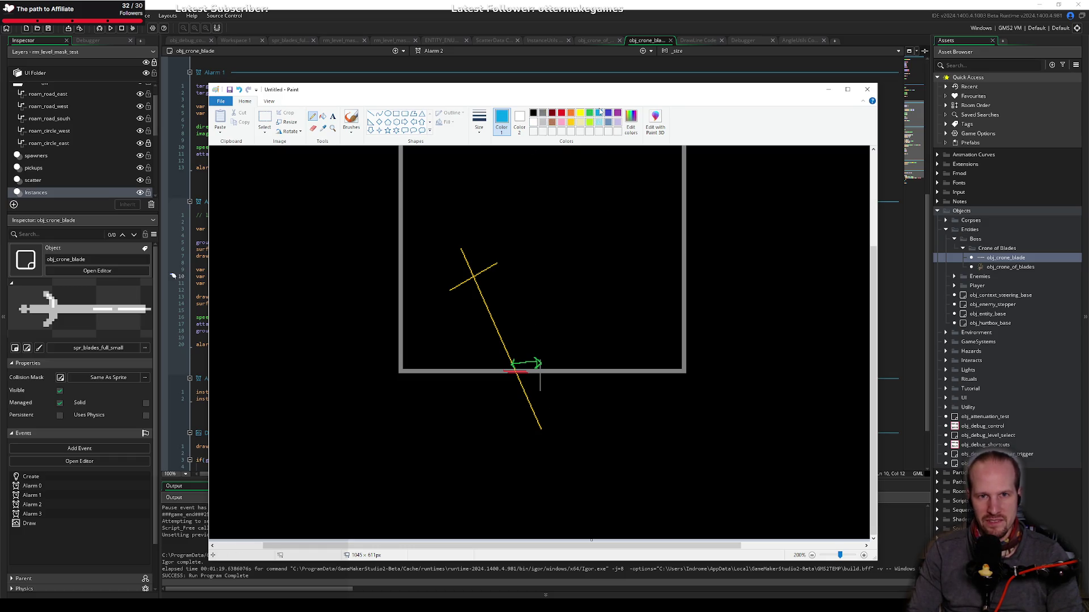
left_click(543, 113)
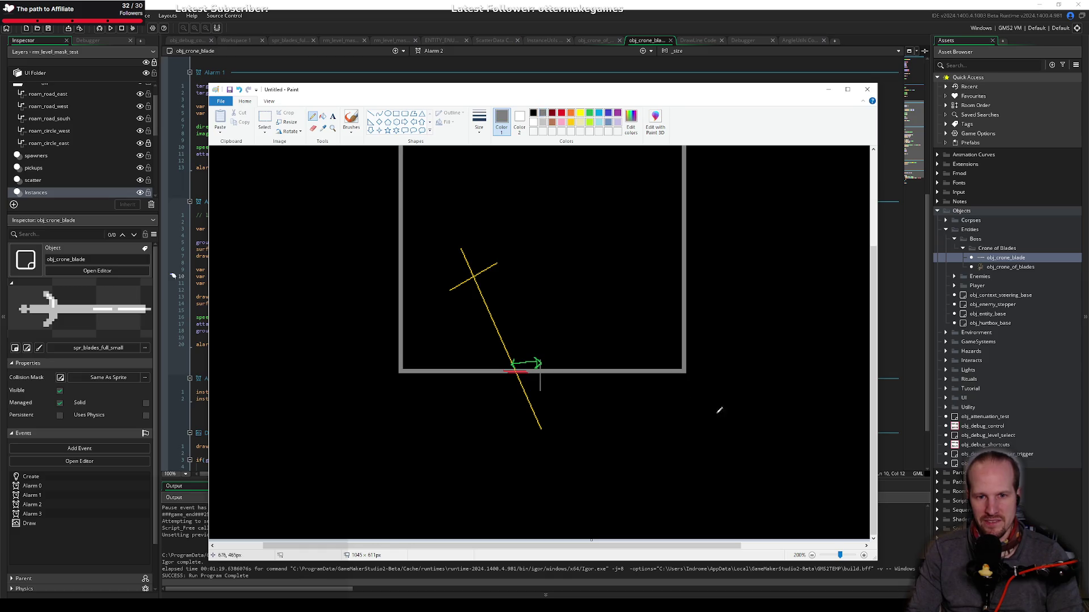
Step: Draw a grey horizontal line with the Line tool and a purple drop line under the box edge
left_click(371, 113)
left_click_drag(597, 424, 681, 424)
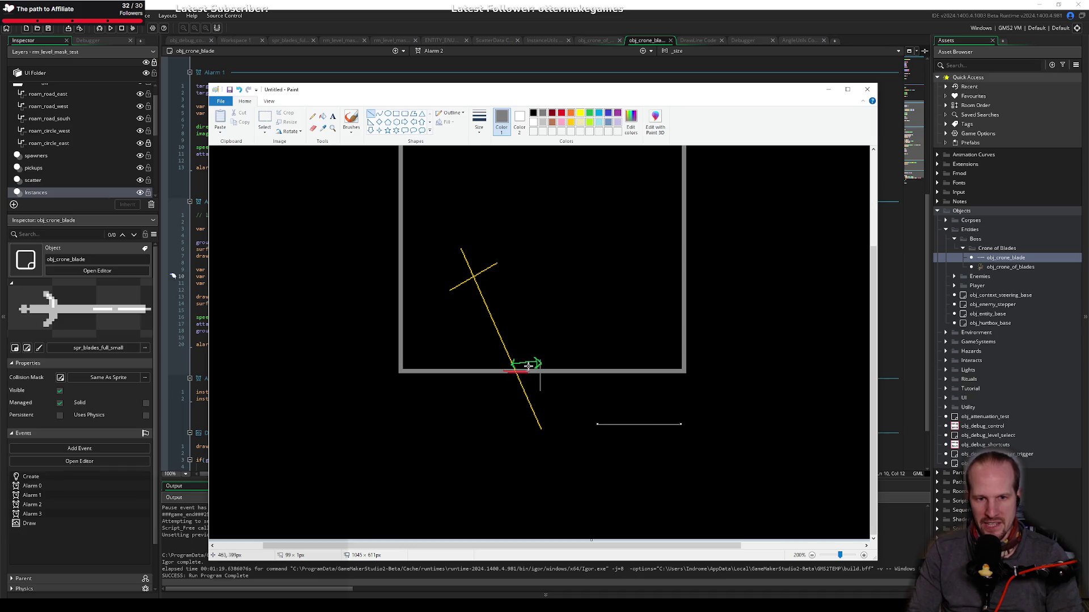
left_click(580, 113)
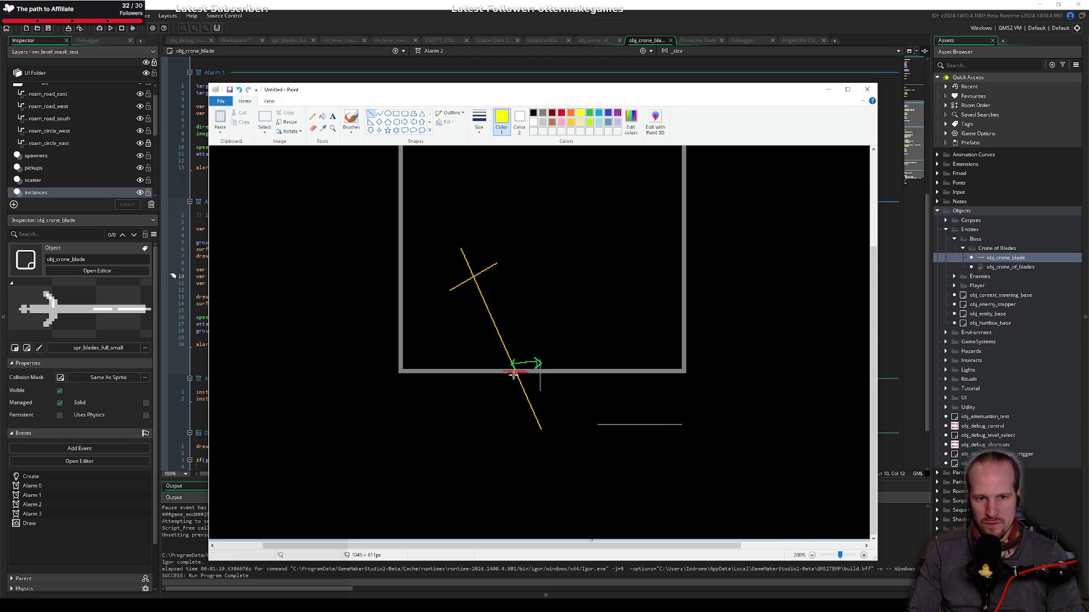
left_click_drag(540, 374, 539, 436)
key("ctrl+z")
left_click(618, 112)
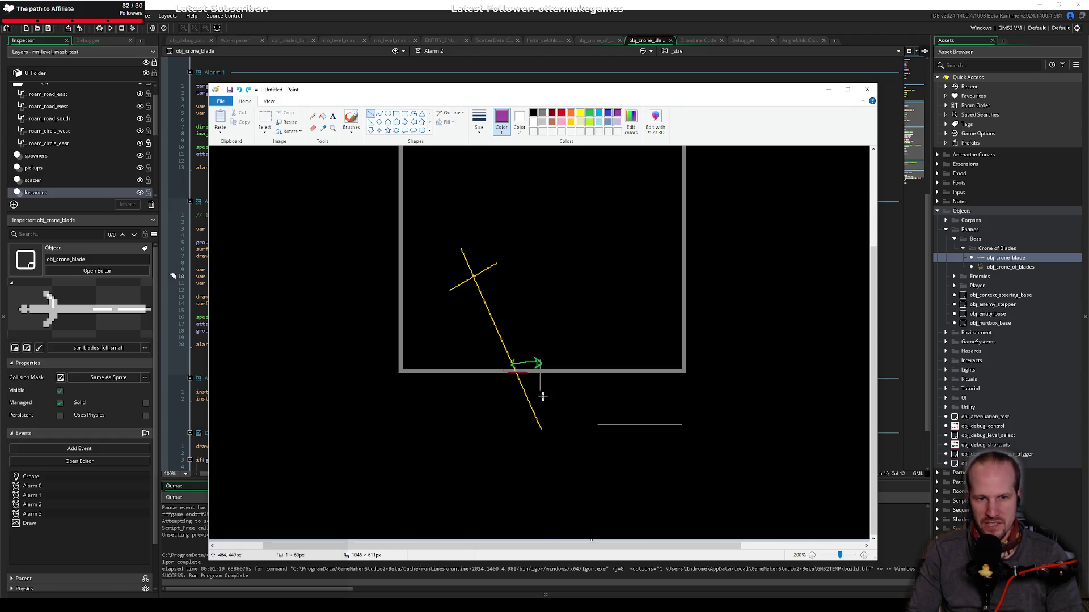
left_click_drag(544, 373, 543, 433)
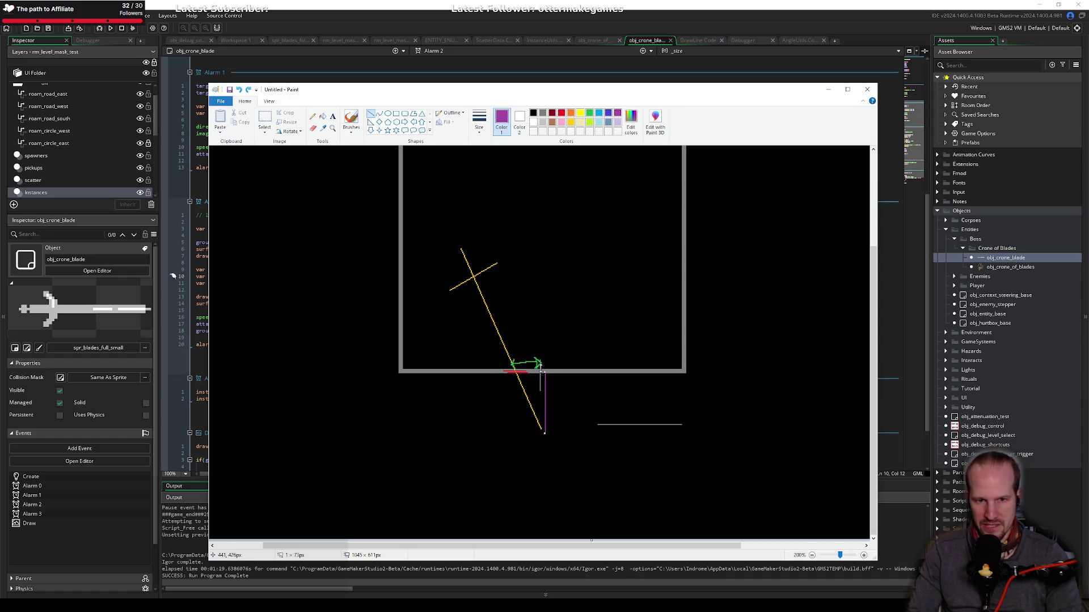
Step: Add a purple vertical from the grey line's middle and a yellow diagonal closing the triangle
left_click_drag(683, 425, 684, 529)
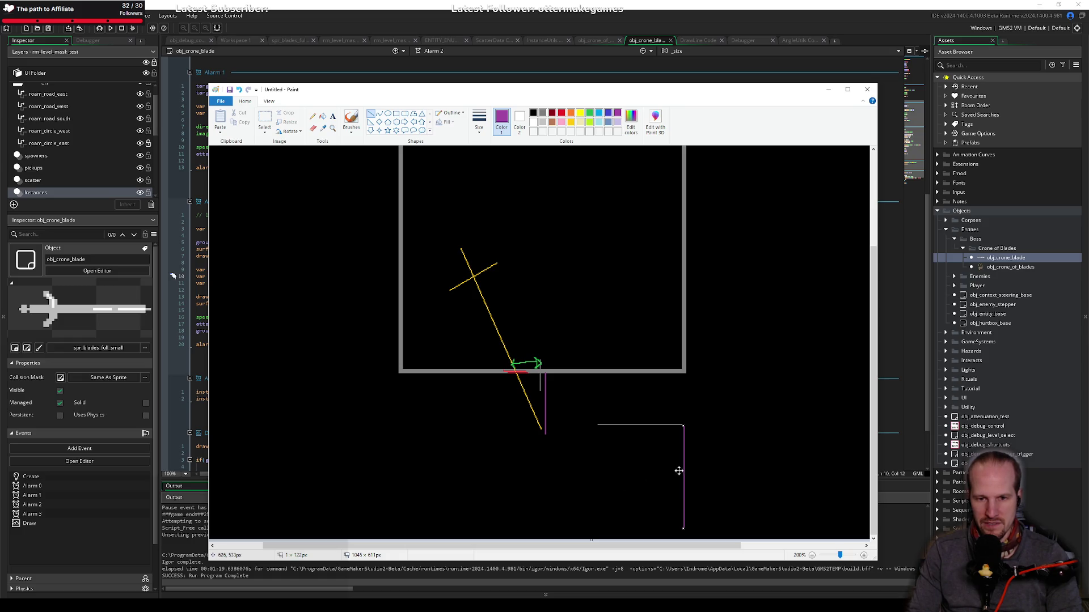
left_click(570, 121)
key("ctrl+z")
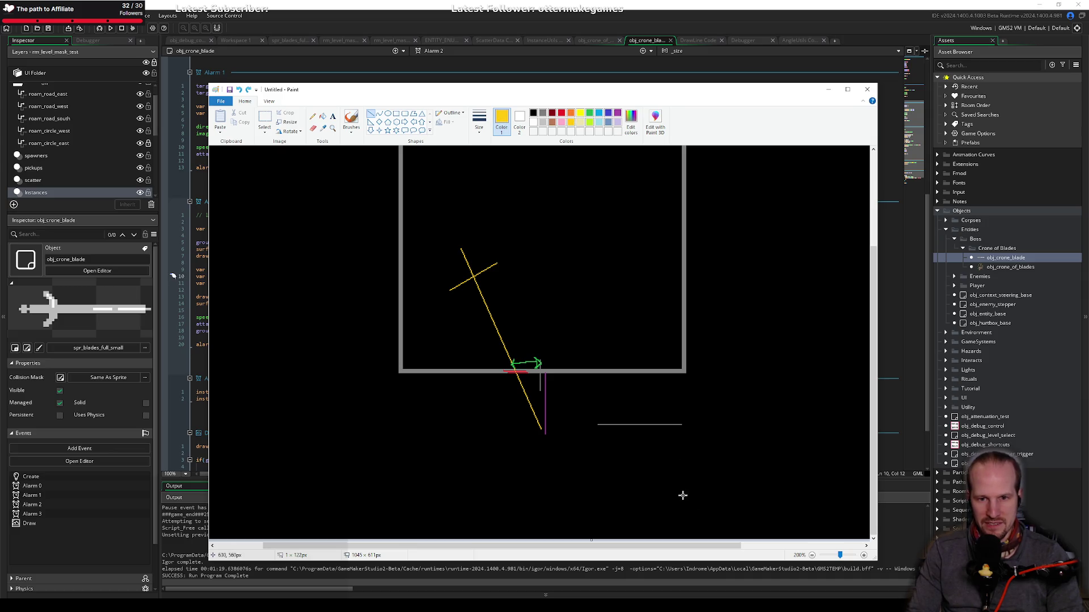
left_click(617, 113)
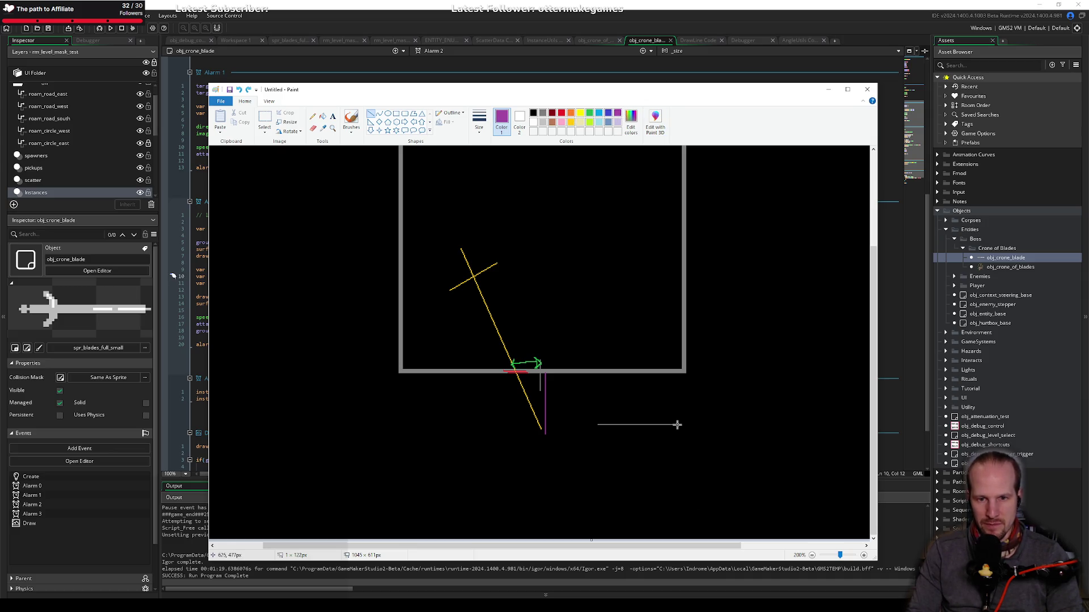
left_click_drag(681, 425, 687, 529)
key("ctrl+z")
left_click_drag(639, 426, 639, 535)
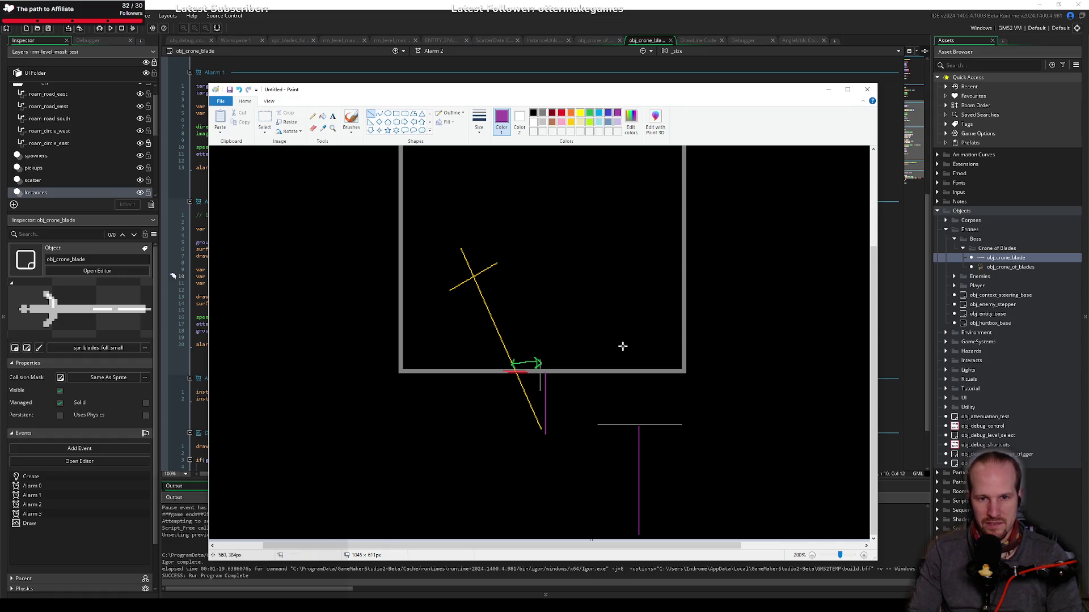
left_click(571, 122)
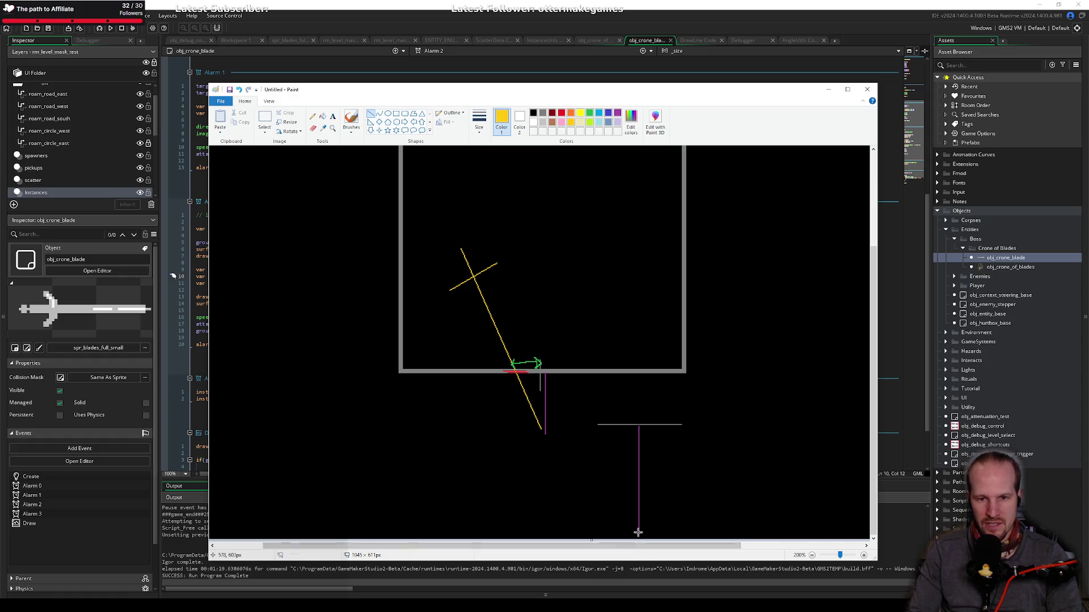
left_click_drag(638, 534, 597, 429)
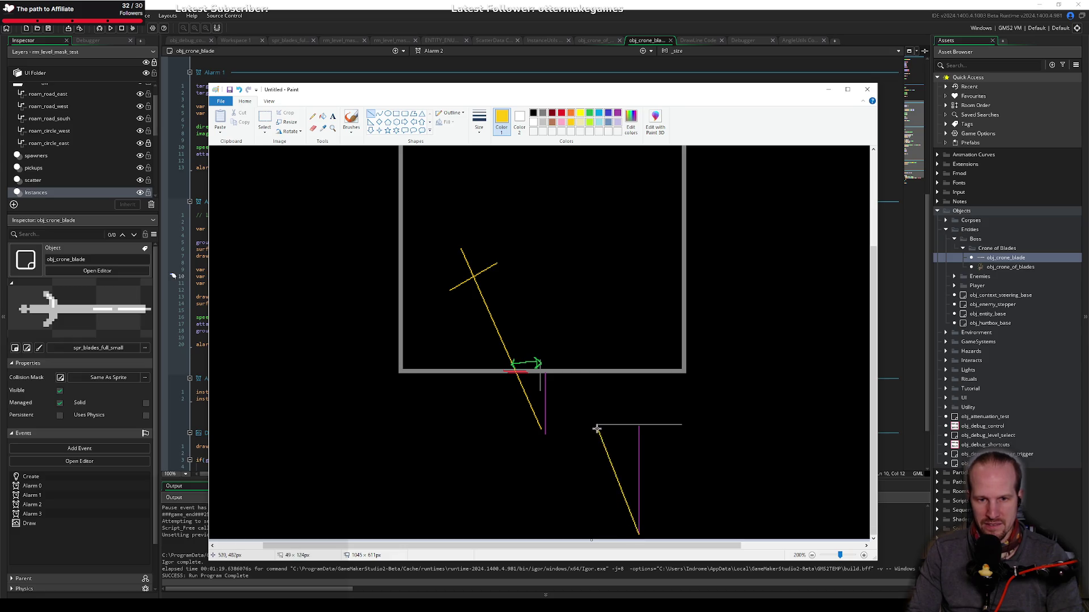
left_click(559, 447)
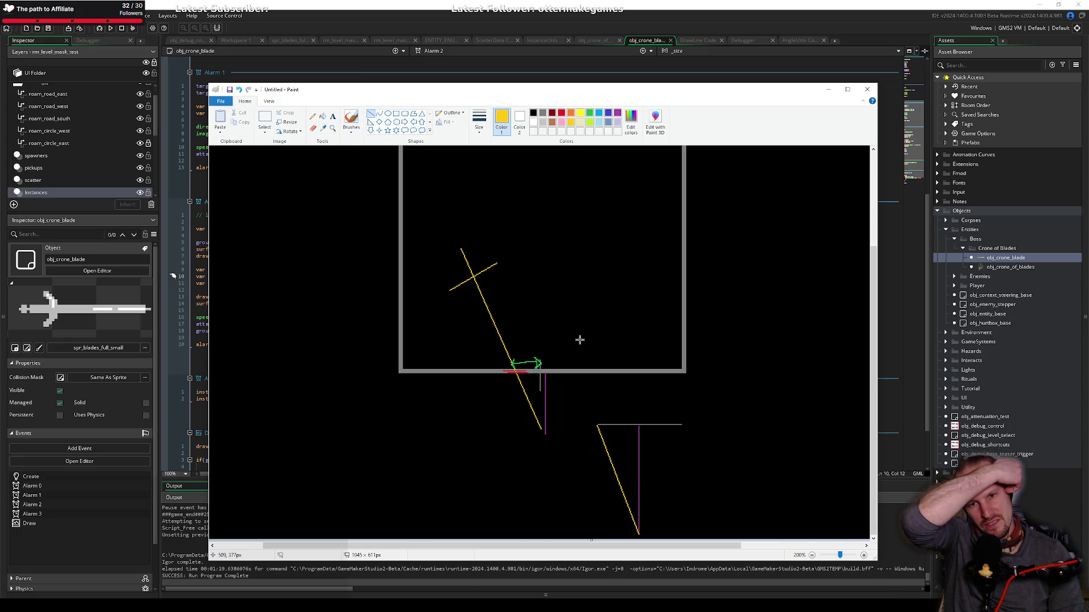
key("alt+Tab")
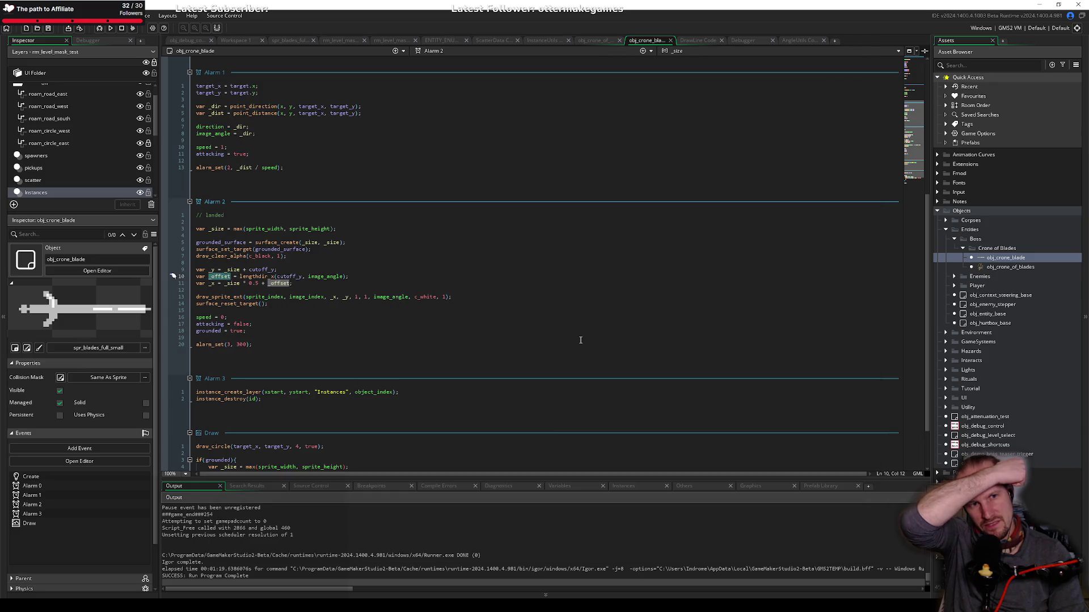
Step: Check cutoff_y in the code, then add a short yellow cross-piece atop the Paint triangle's diagonal
left_click(289, 276)
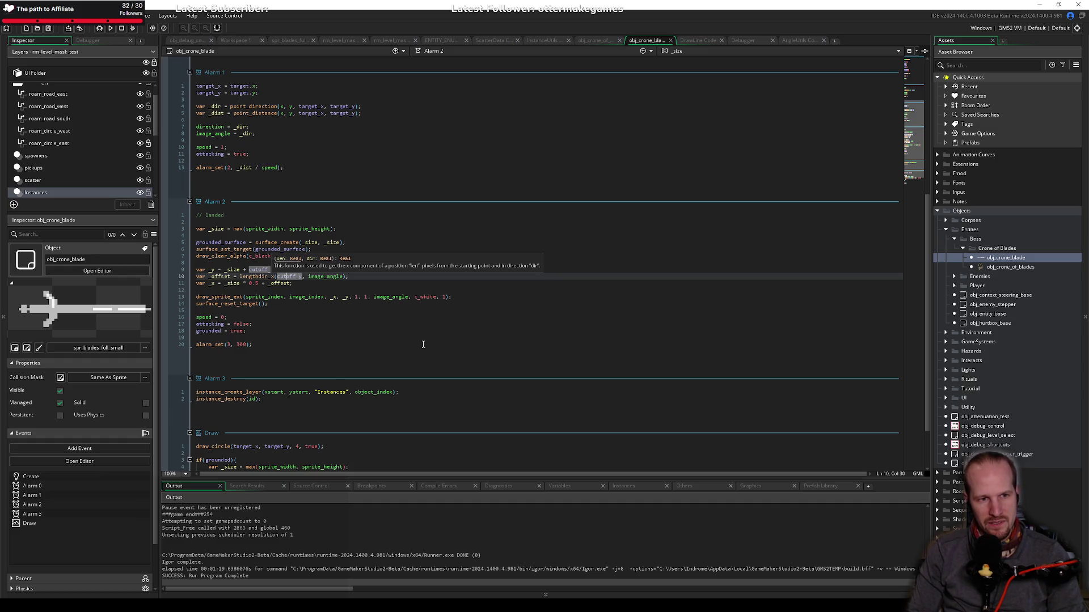
key("alt+Tab")
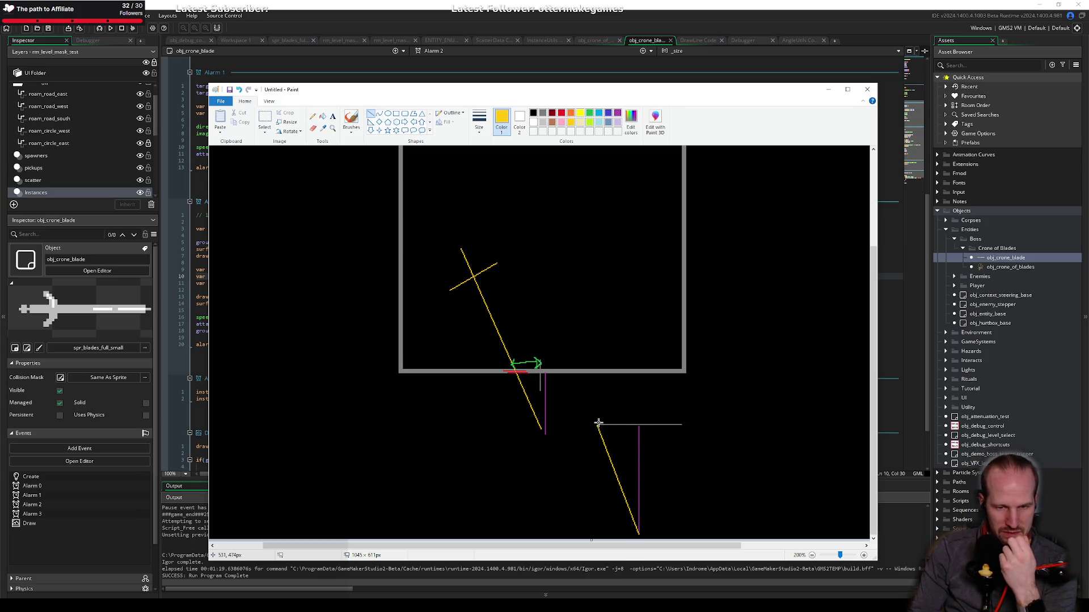
left_click_drag(598, 422, 652, 422)
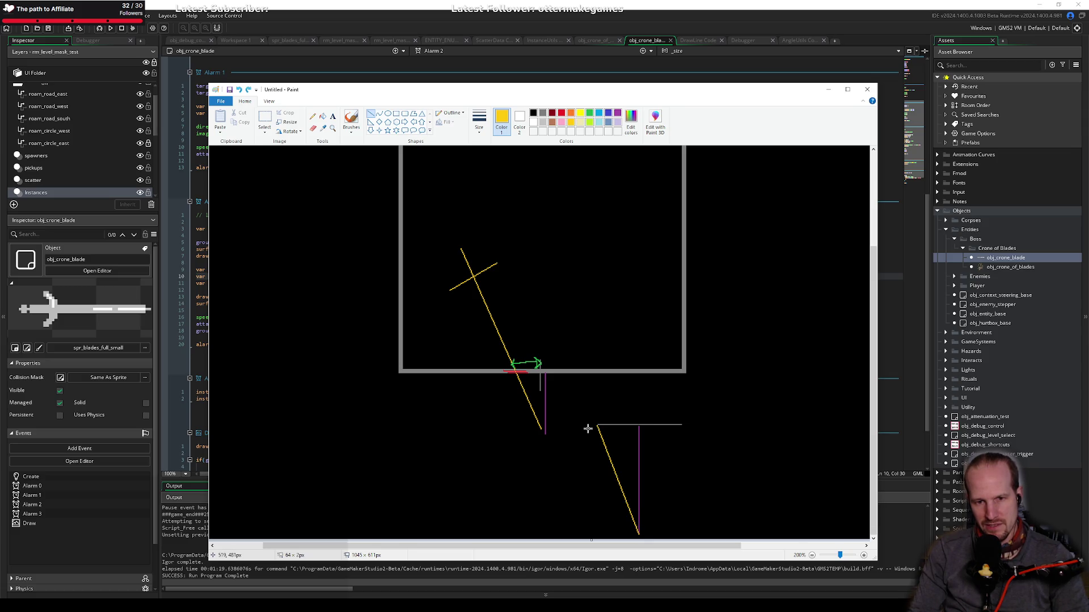
left_click(312, 116)
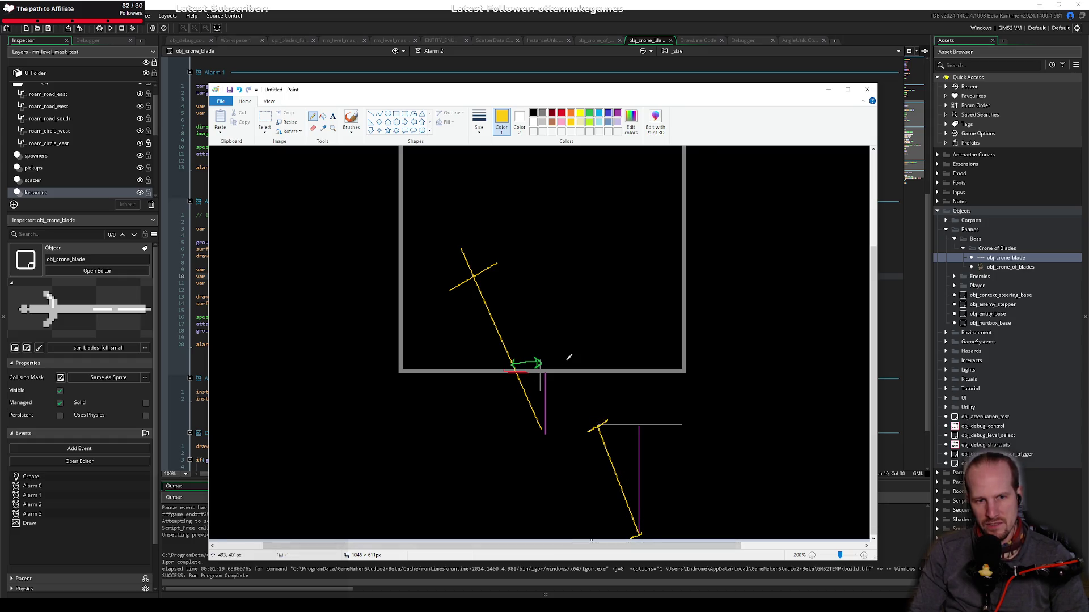
Step: Back in Alarm 2, start a new 'var _cutt' declaration on a line below _y
key("super+Tab")
key("Return")
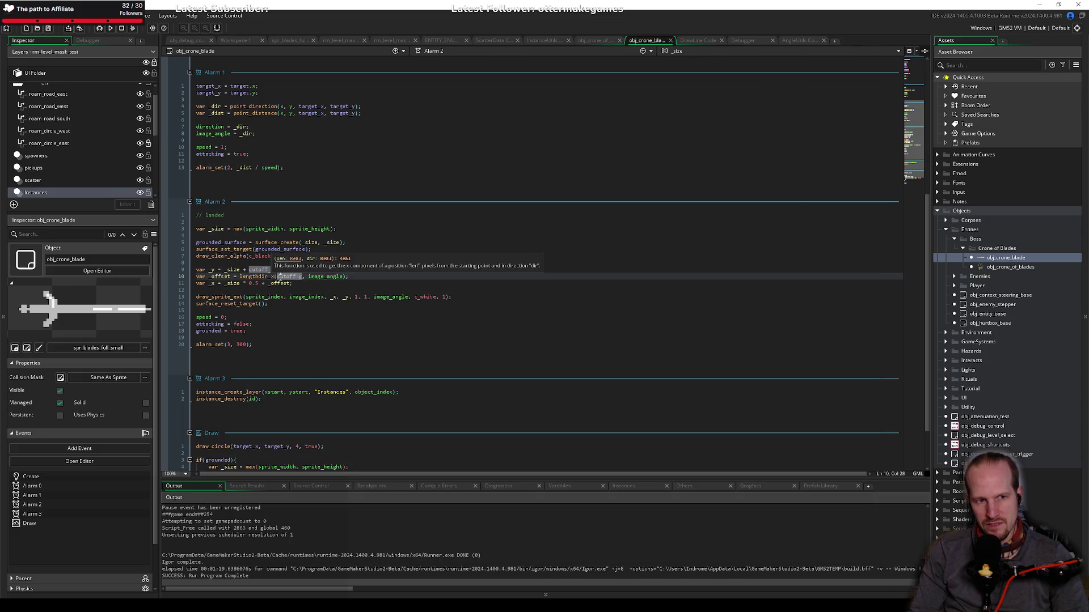
key("Up")
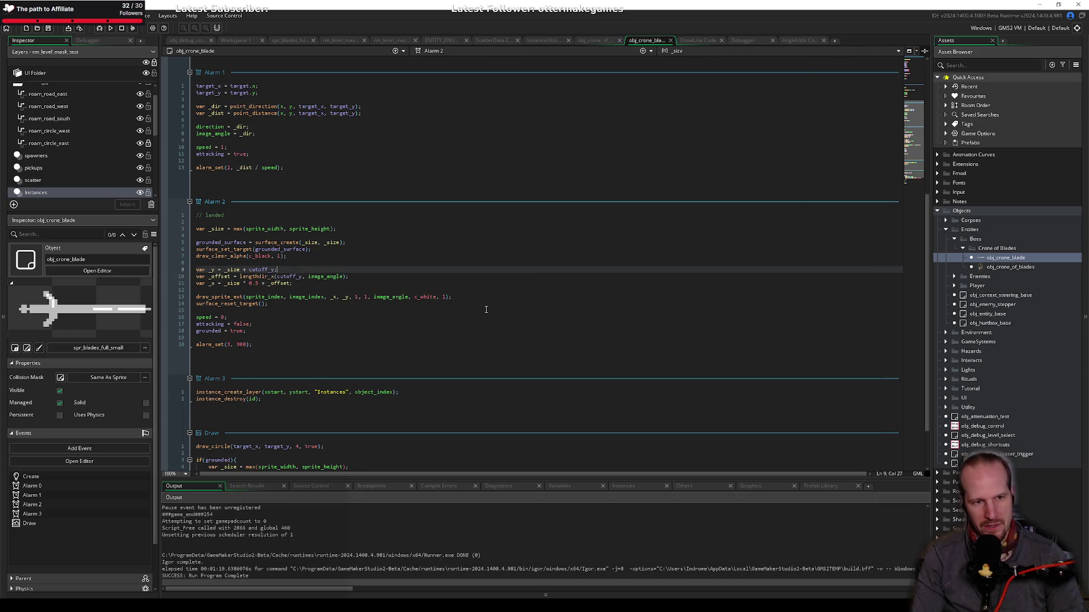
key("Down")
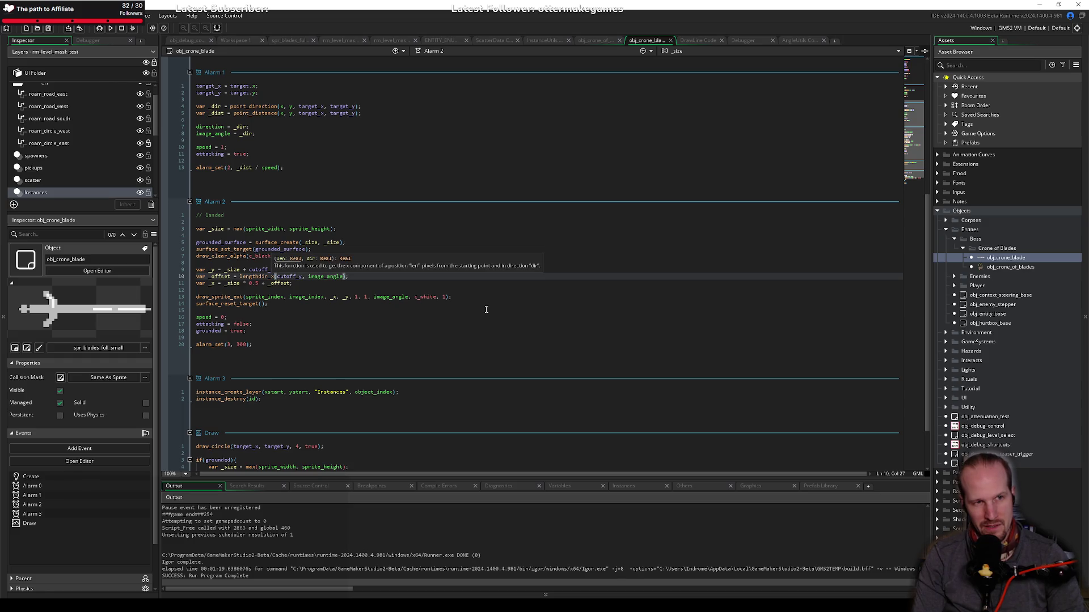
key("End")
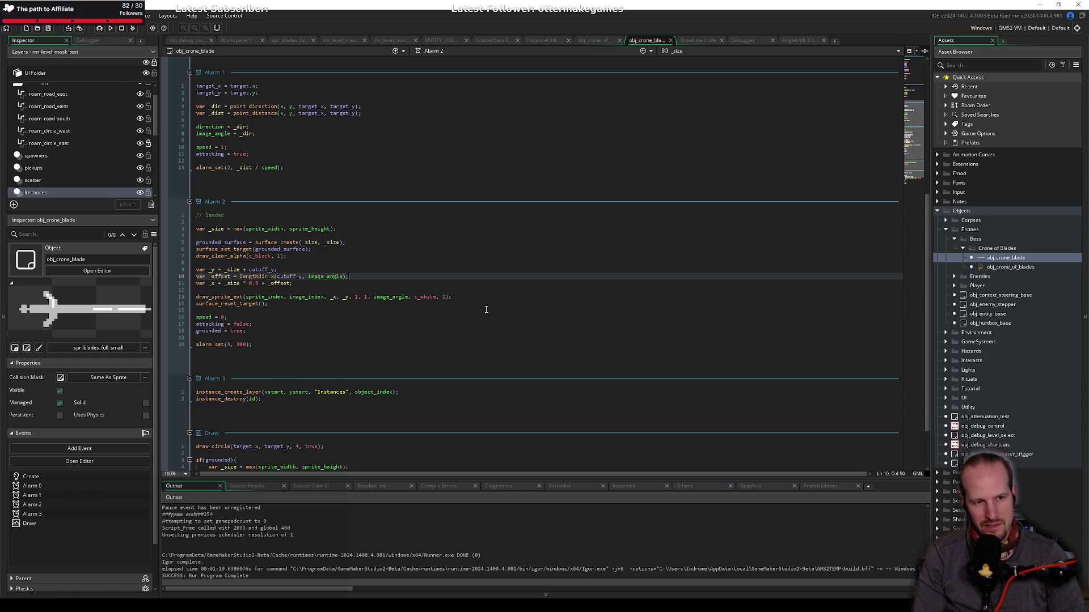
key("Left")
key("Left")
key("Left")
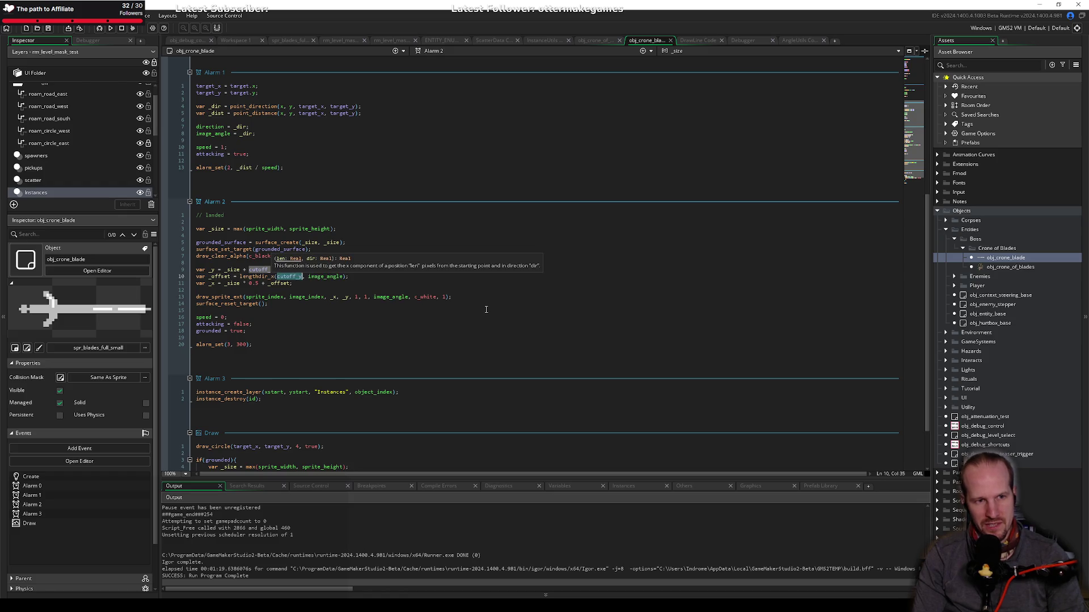
key("Up")
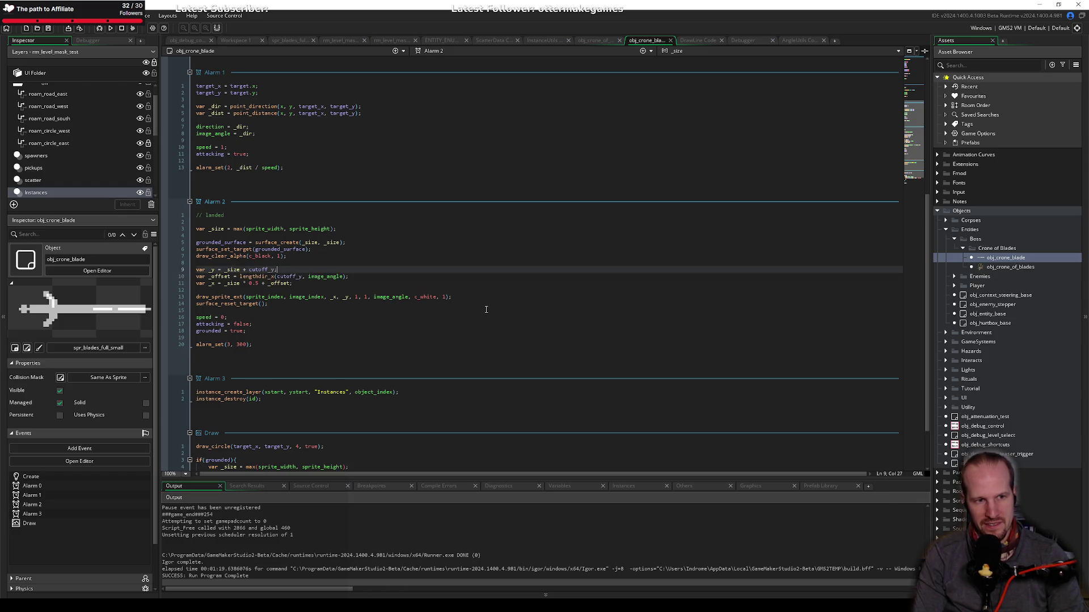
key("Return")
type("var _")
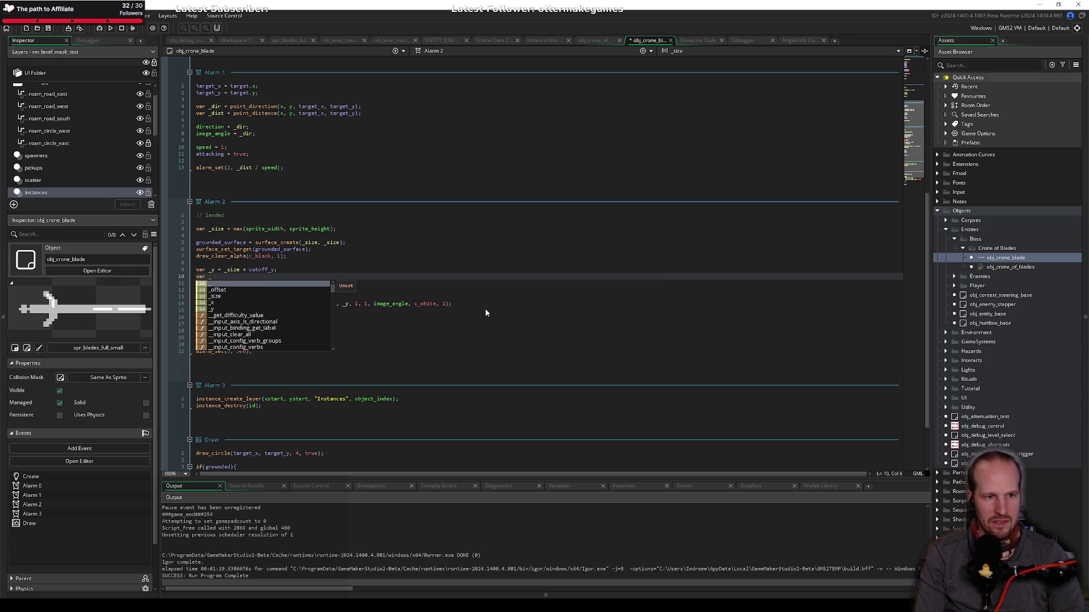
type("cutt")
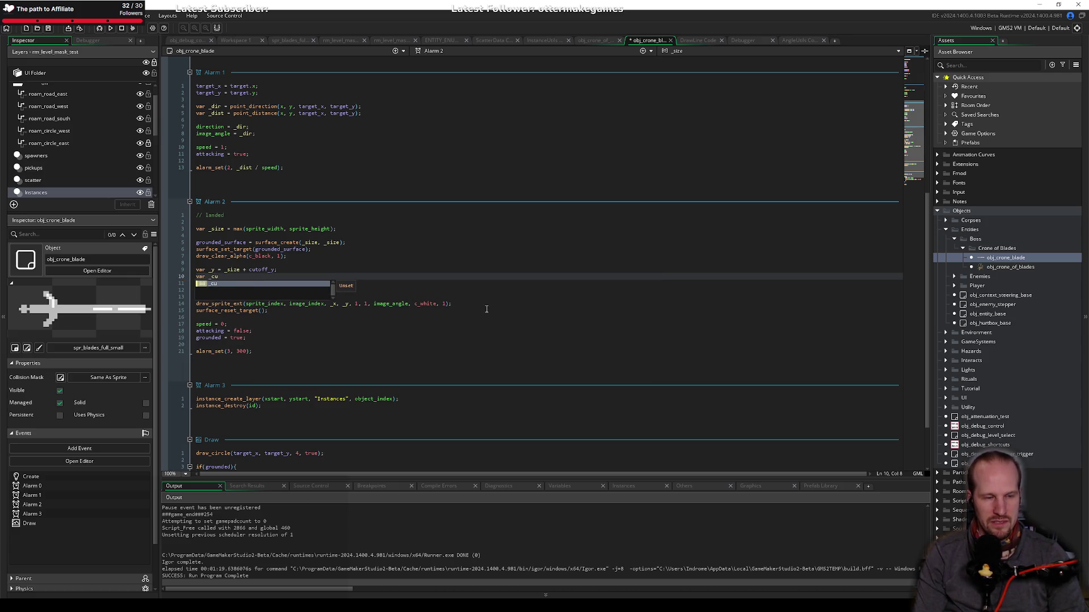
Step: Add 'var _cutoff_len = lengthdir_y(cutoff_y, image_angle);' beside the _y line and save
key("Escape")
key("BackSpace")
key("BackSpace")
key("BackSpace")
key("Up")
key("Up")
key("Down")
key("Return")
key("Up")
type("var _")
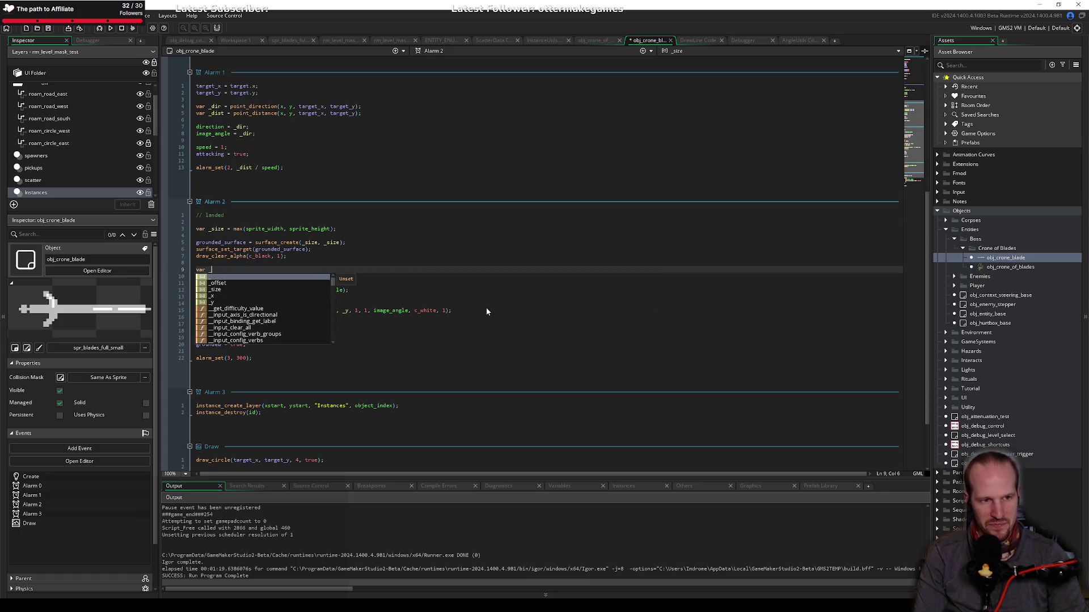
type("cutoff_len =")
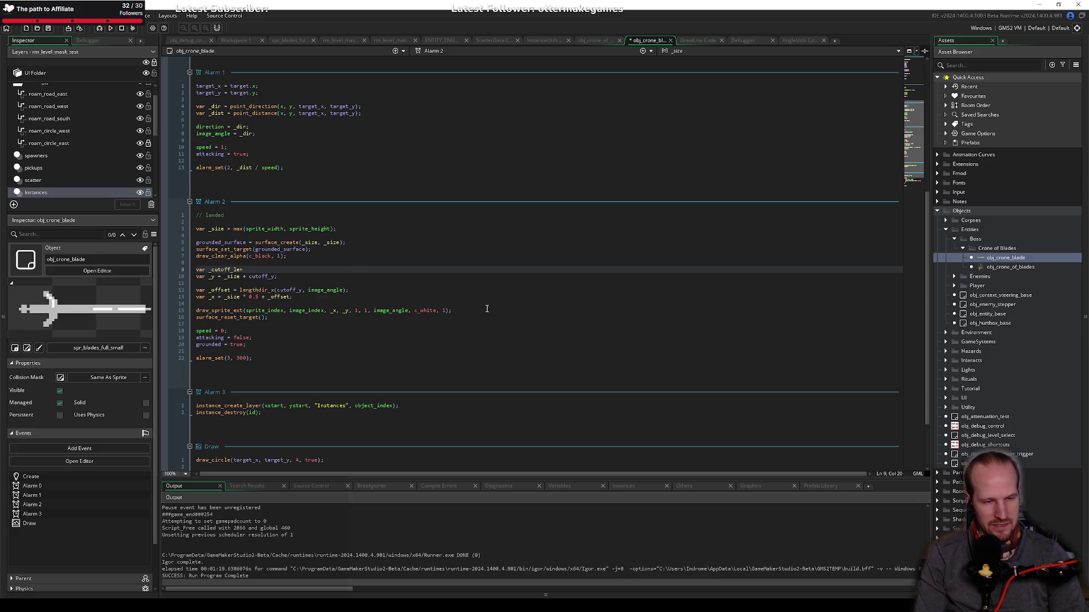
type(" leng")
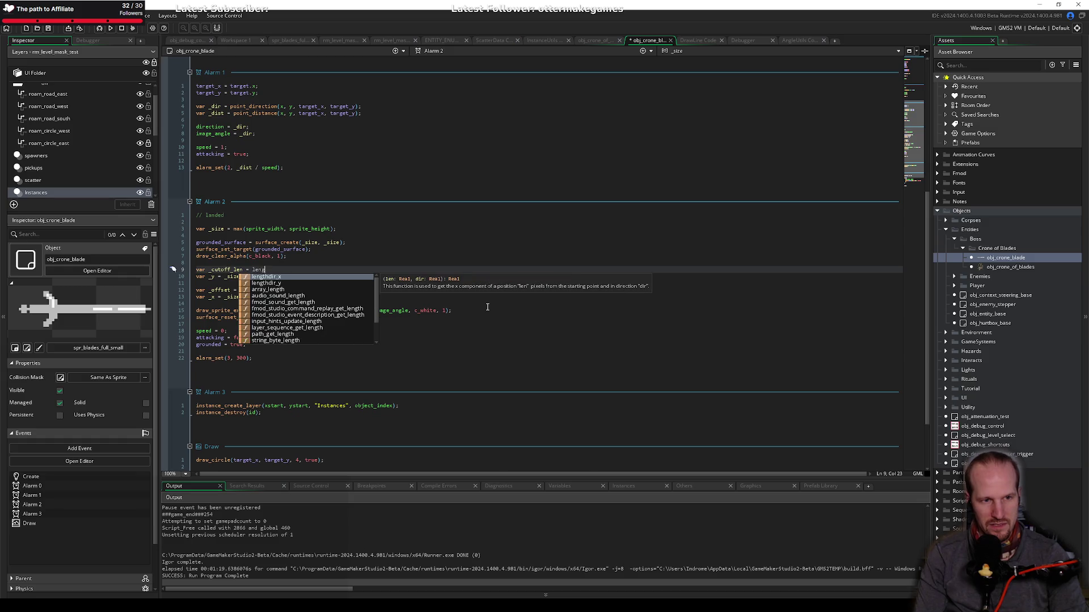
type("thdir_y(")
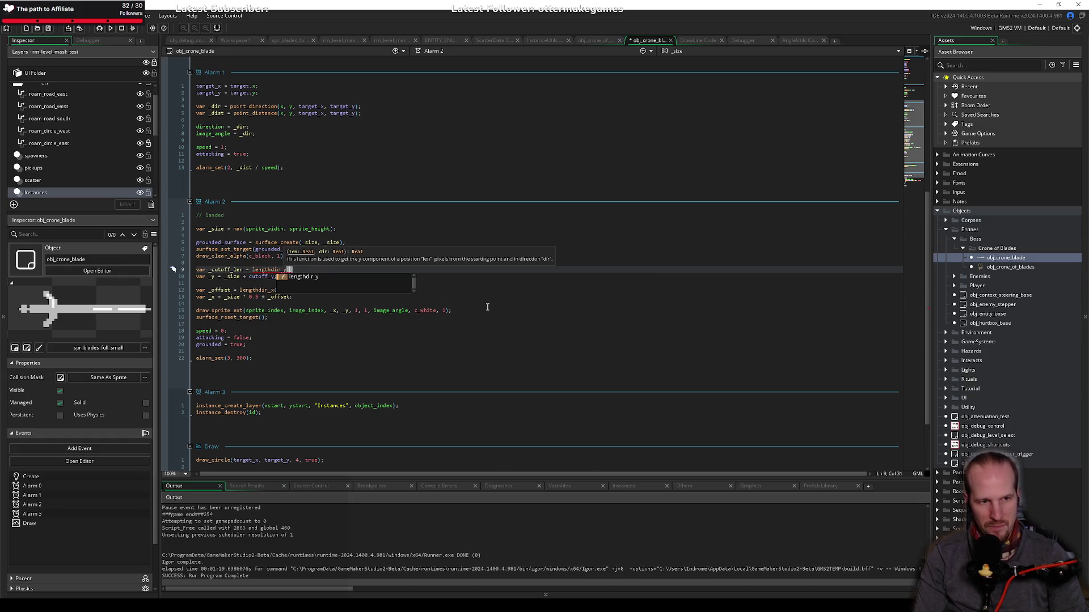
type("cut")
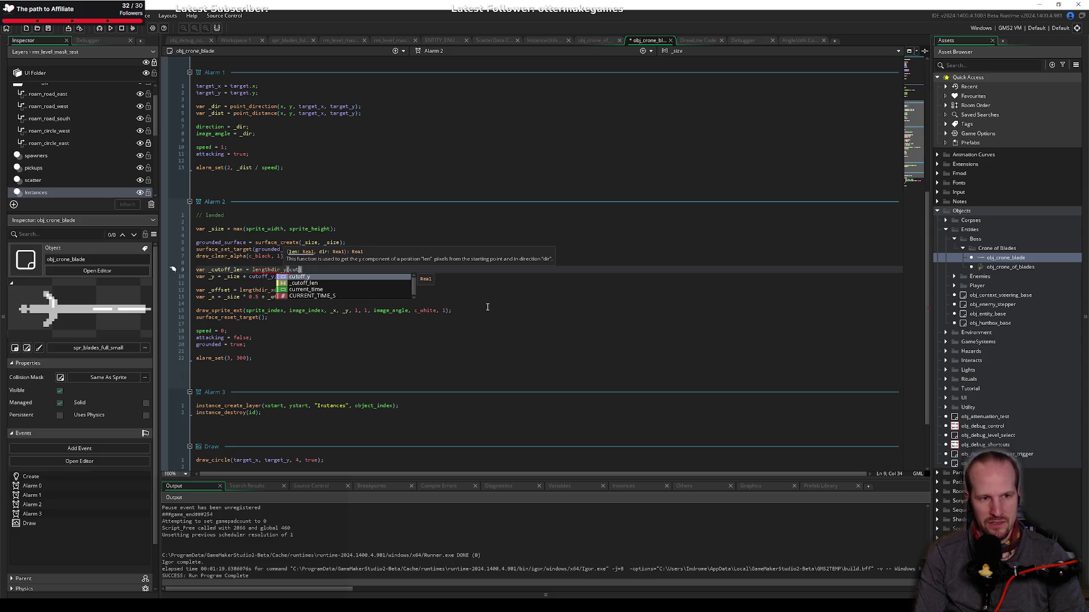
type("off_y, image_angle);")
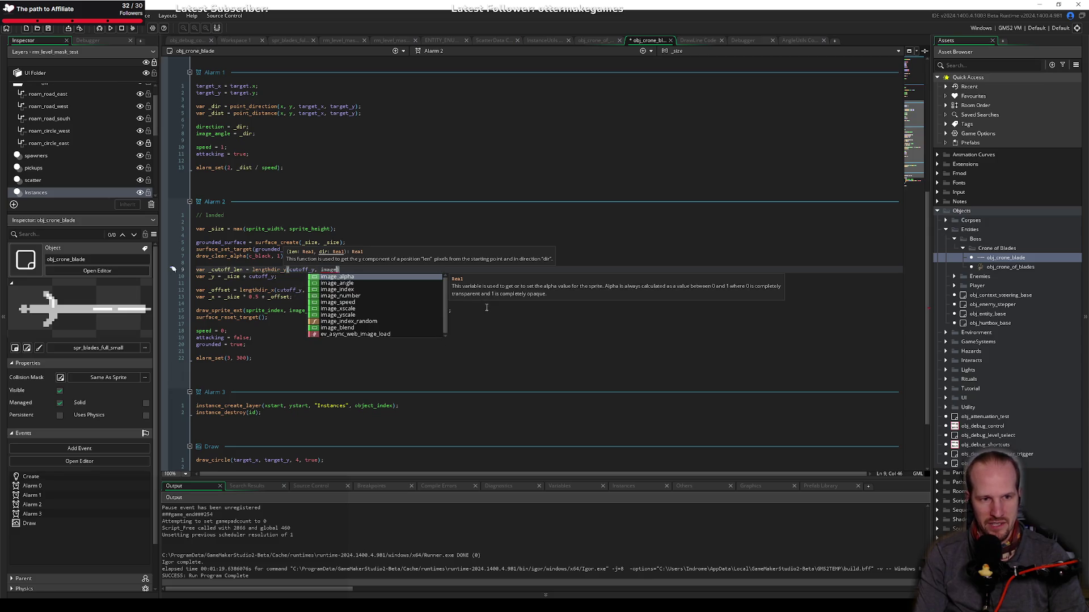
key("ctrl+s")
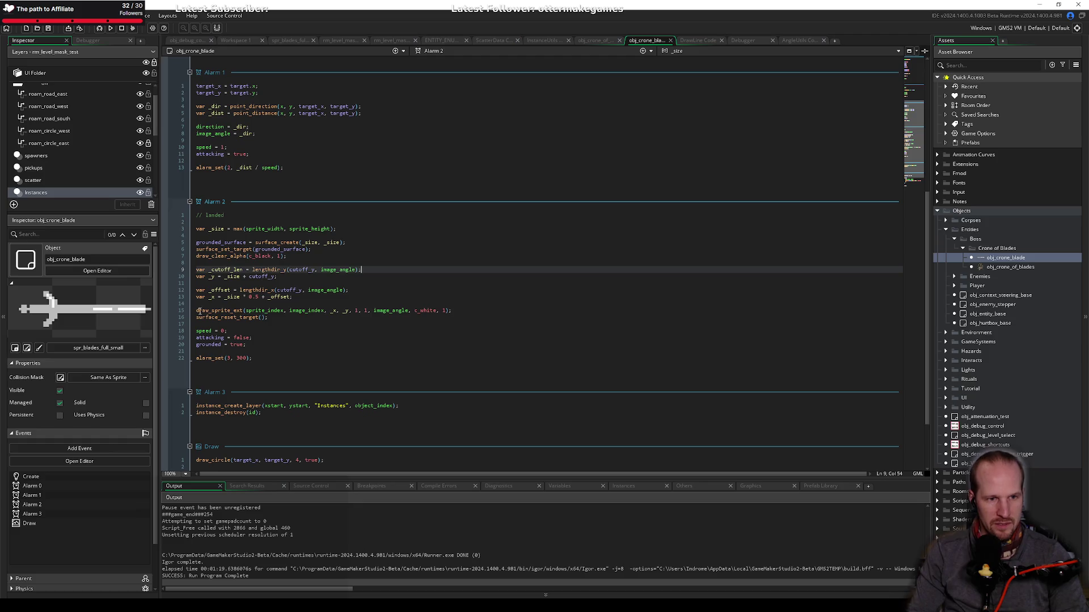
Step: Remove the _y declaration and empty line, save, and build and run the game with F6
left_click_drag(279, 275, 189, 275)
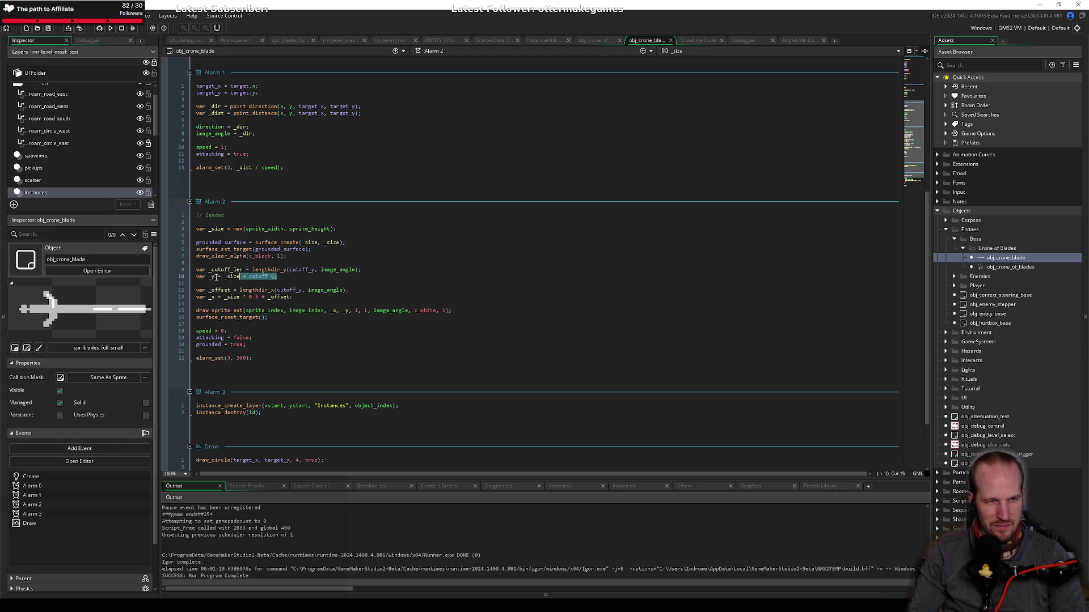
key("BackSpace")
key("BackSpace")
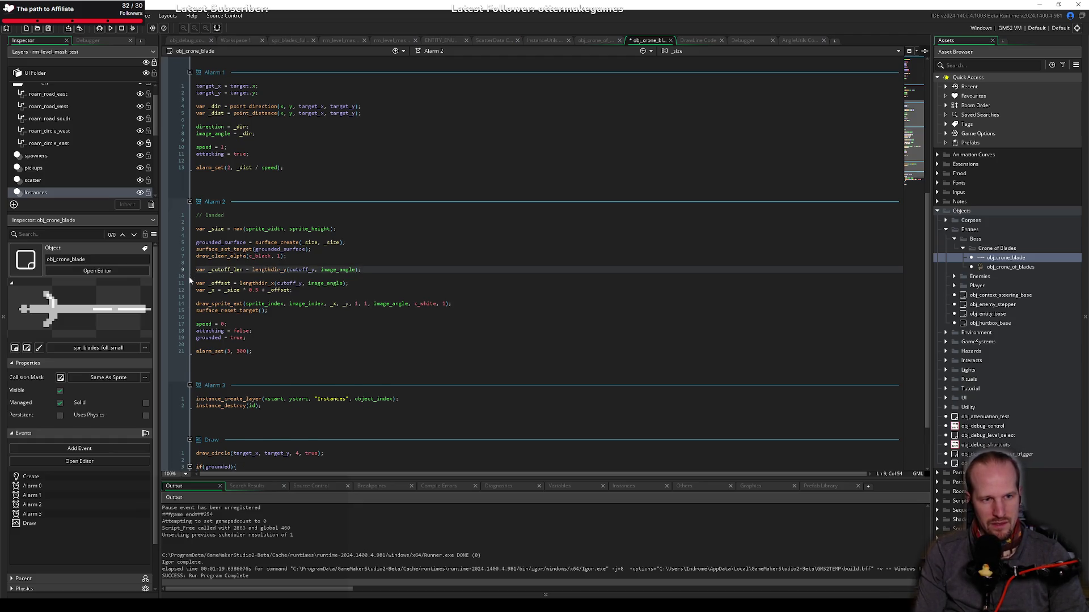
key("Delete")
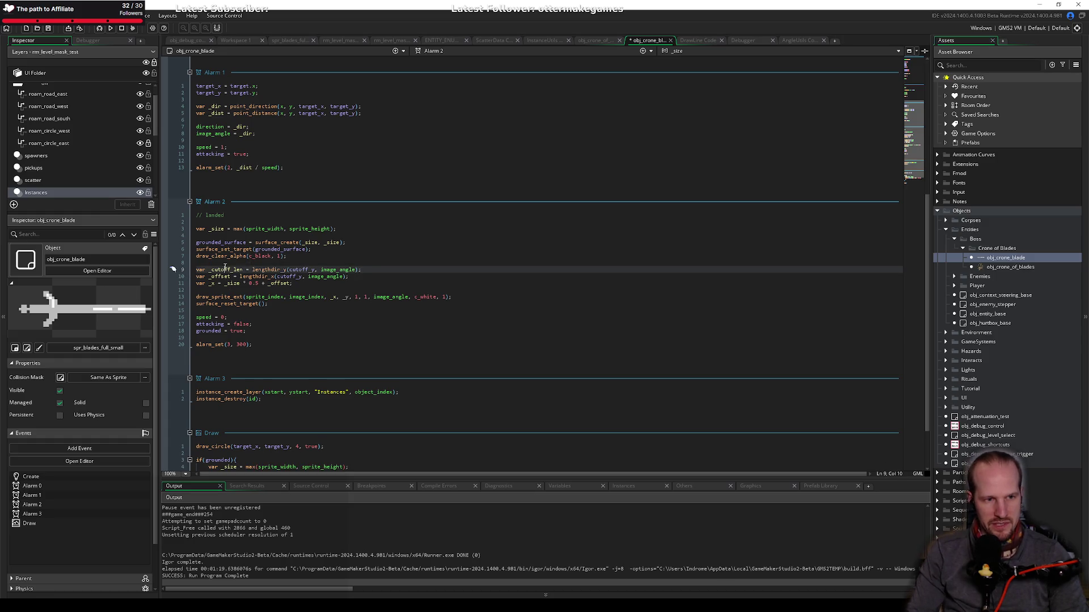
left_click(289, 283)
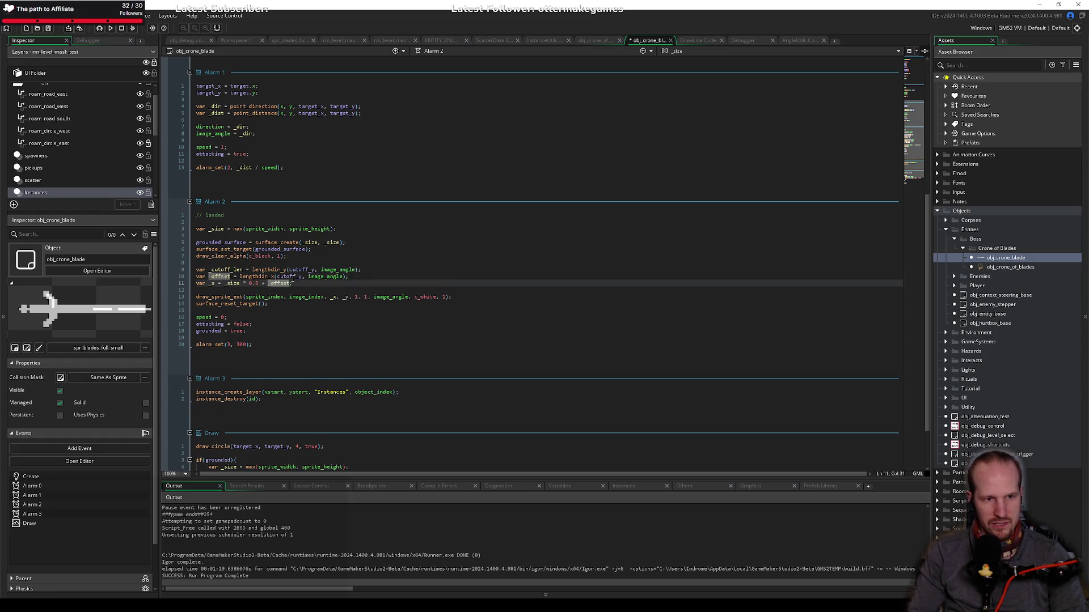
left_click(329, 290)
key("ctrl+s")
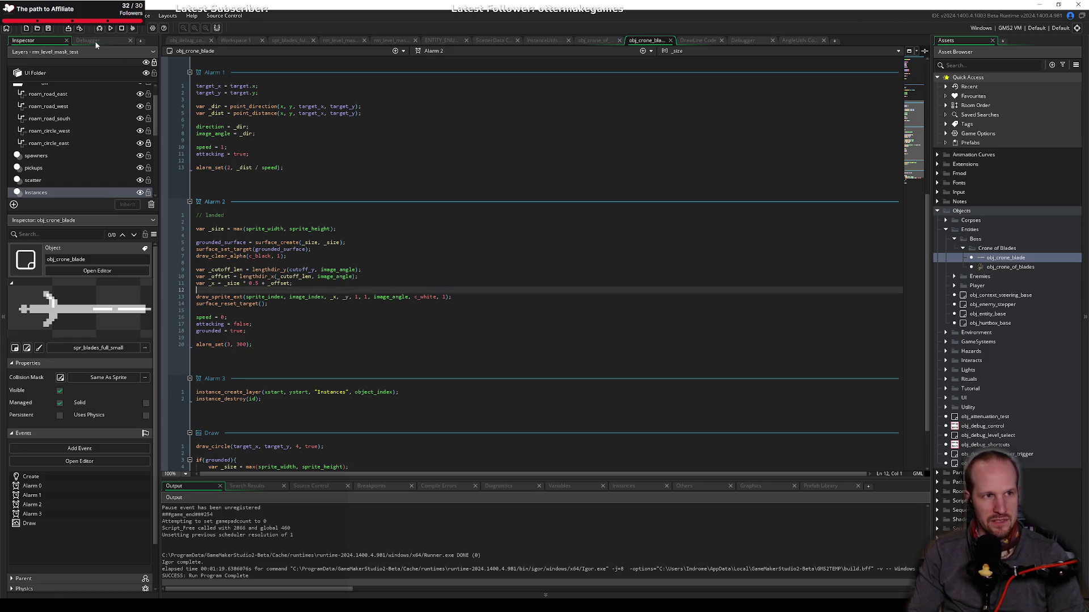
key("F6")
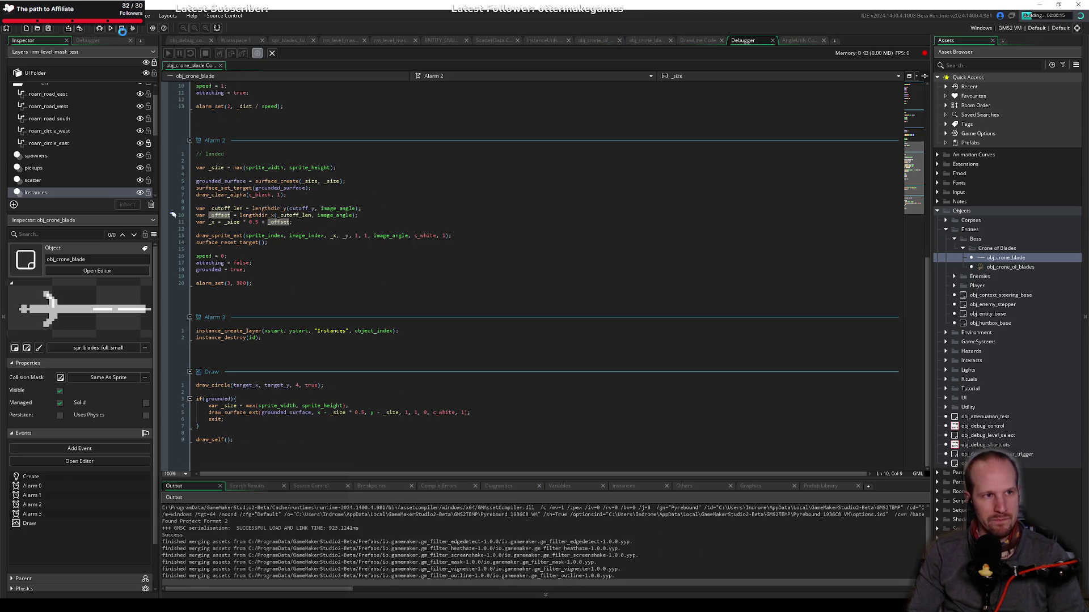
Step: Move the _y line above _cutoff_len, tidy the blank lines, and run the game with F5
left_click(298, 210)
key("ctrl+d")
key("ctrl+z")
key("ctrl+z")
key("ctrl+z")
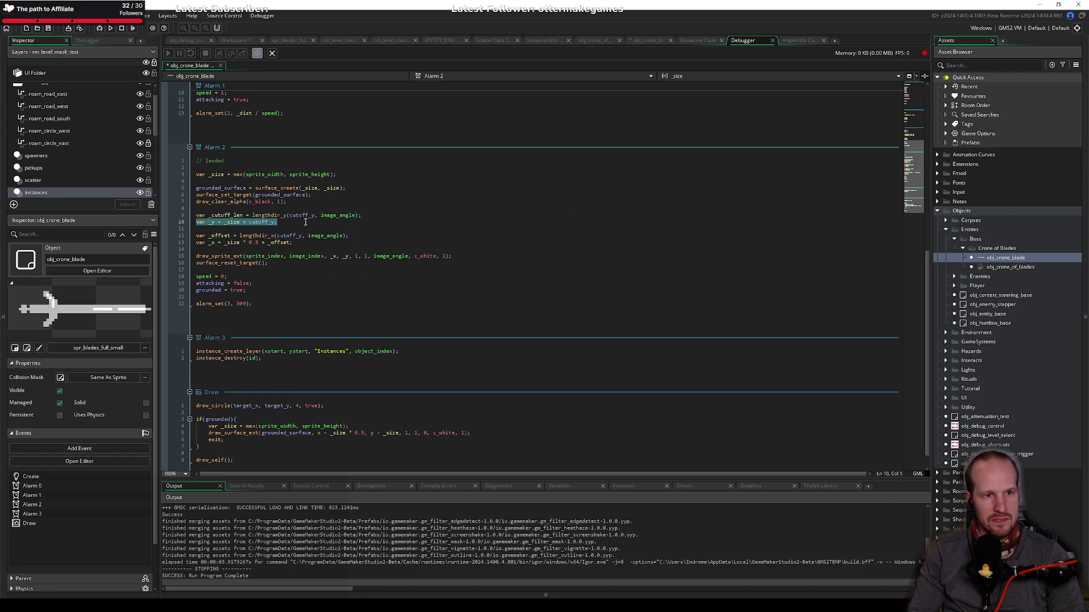
left_click(305, 222)
key("shift+Home")
key("ctrl+x")
key("Up")
key("Return")
key("Up")
key("ctrl+v")
left_click(238, 229)
key("Delete")
key("Delete")
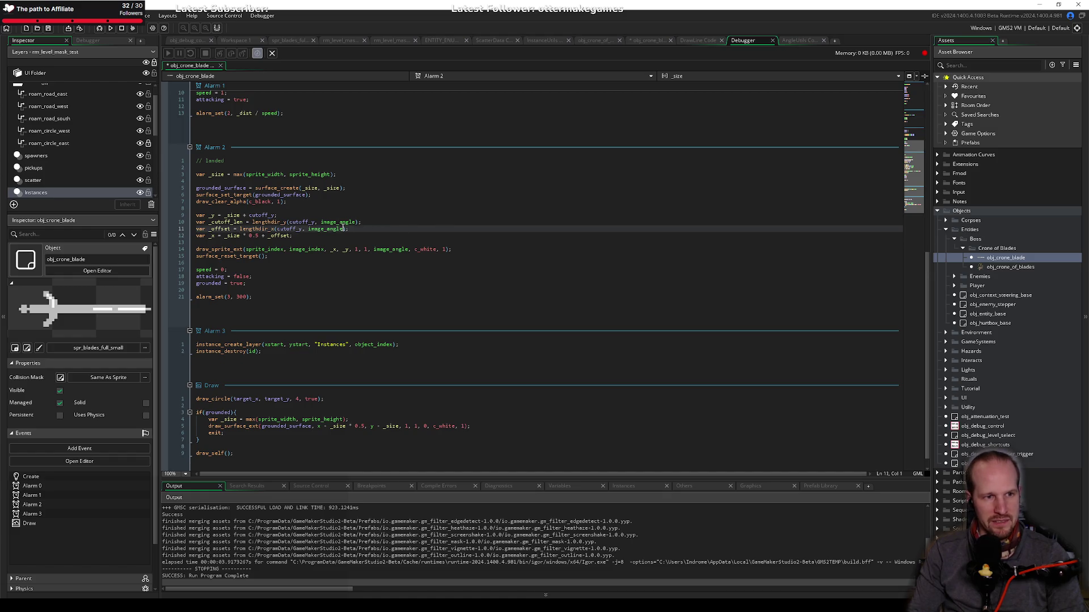
key("Return")
key("F5")
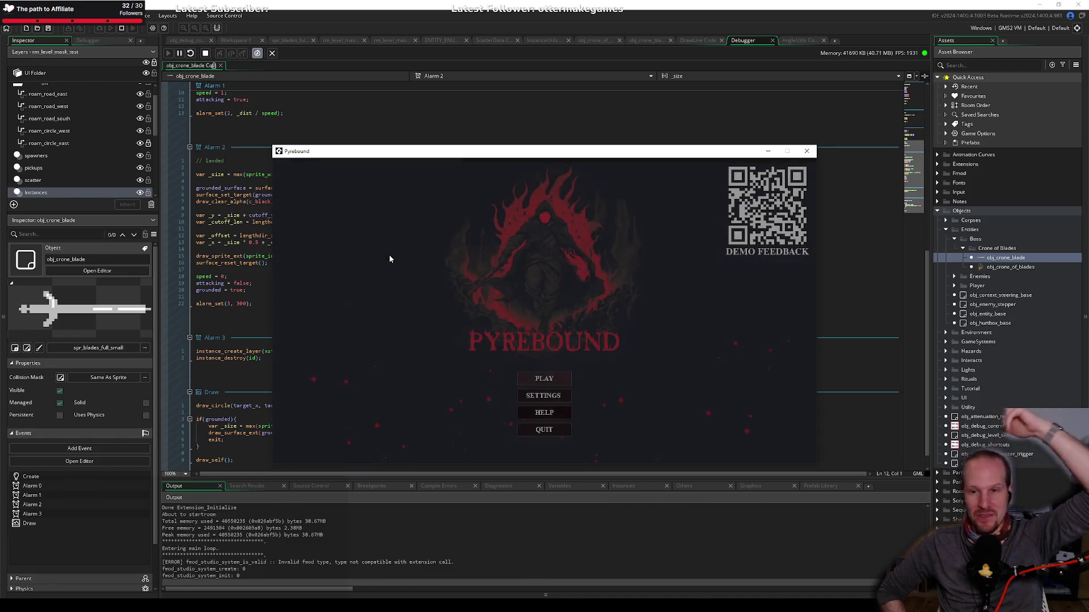
left_click(557, 412)
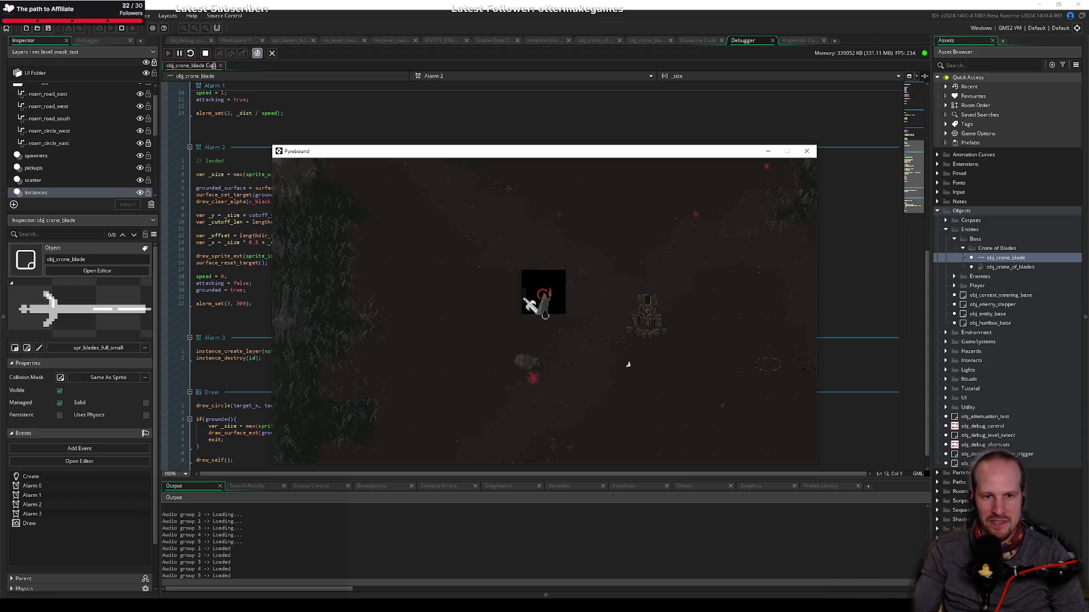
left_click(806, 151)
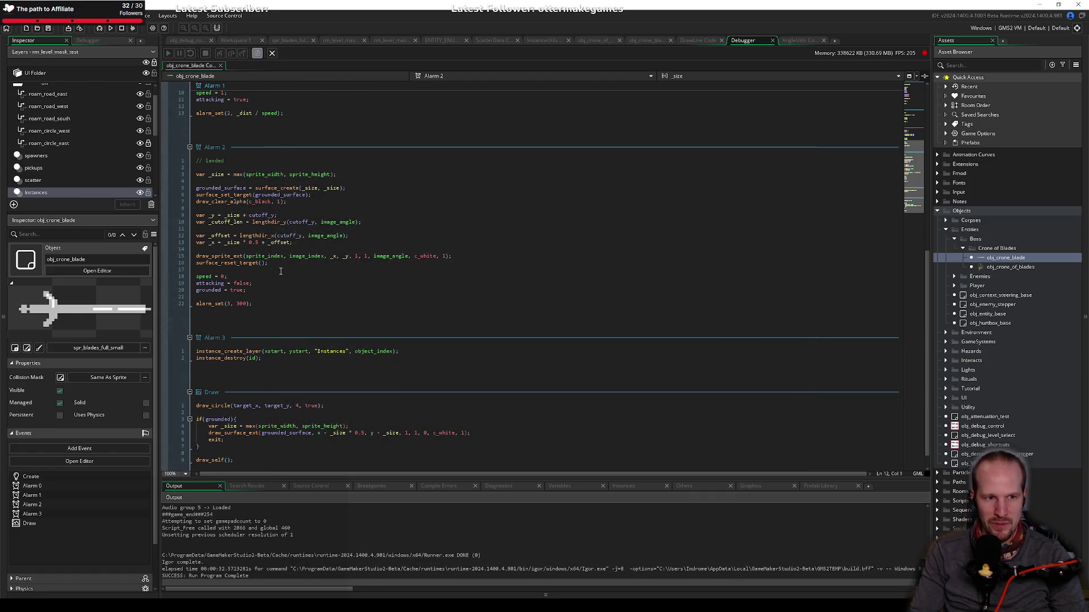
Step: Select the _cutoff_len line, then open spr_blades_full_small from the Inspector's sprite thumbnail
left_click(296, 222)
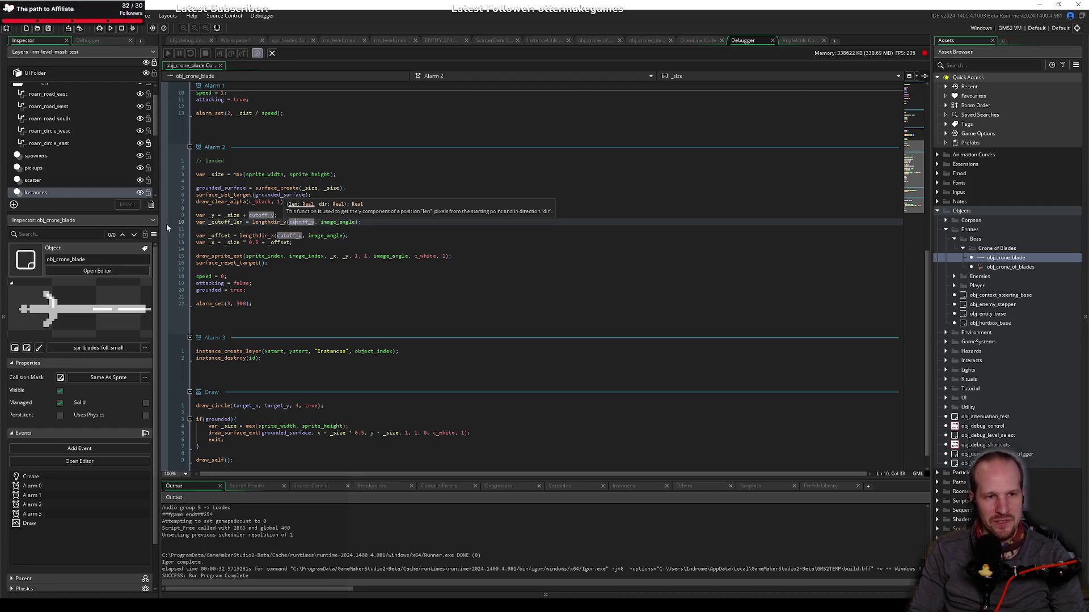
left_click(305, 229)
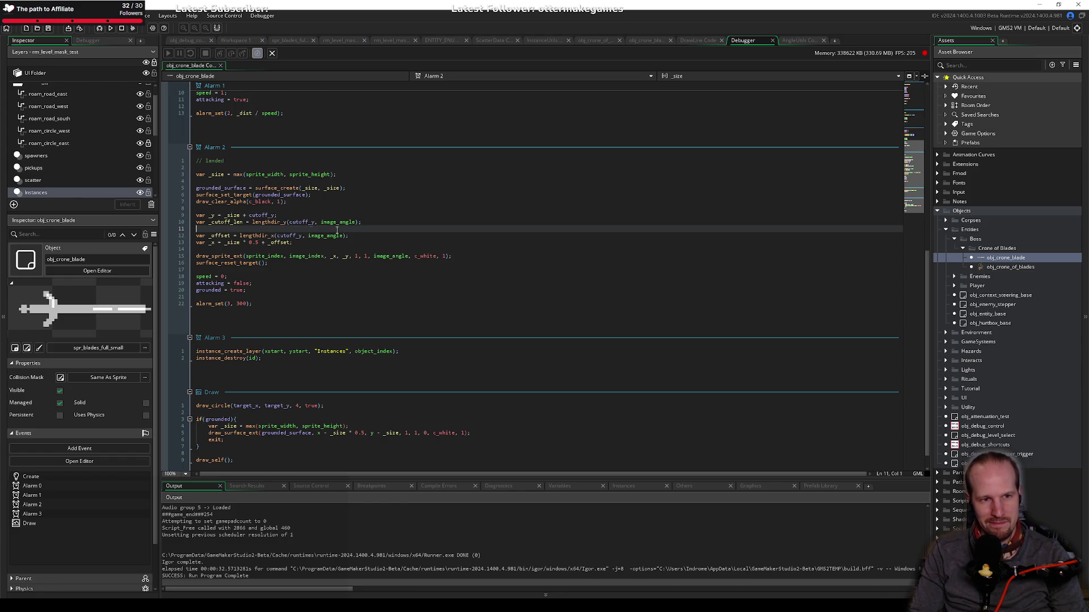
left_click_drag(371, 222, 165, 222)
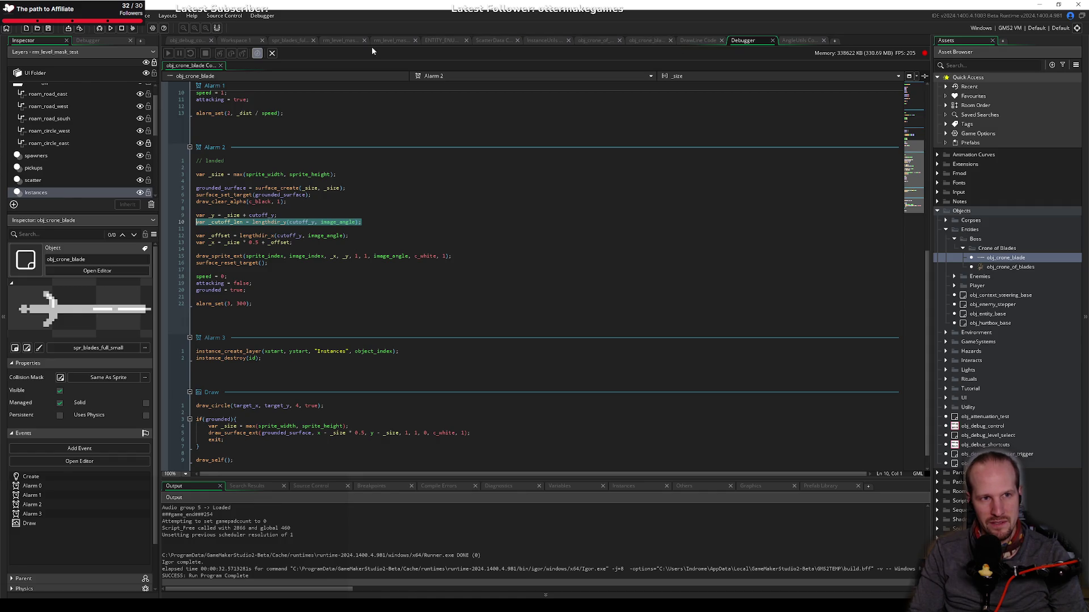
left_click(26, 348)
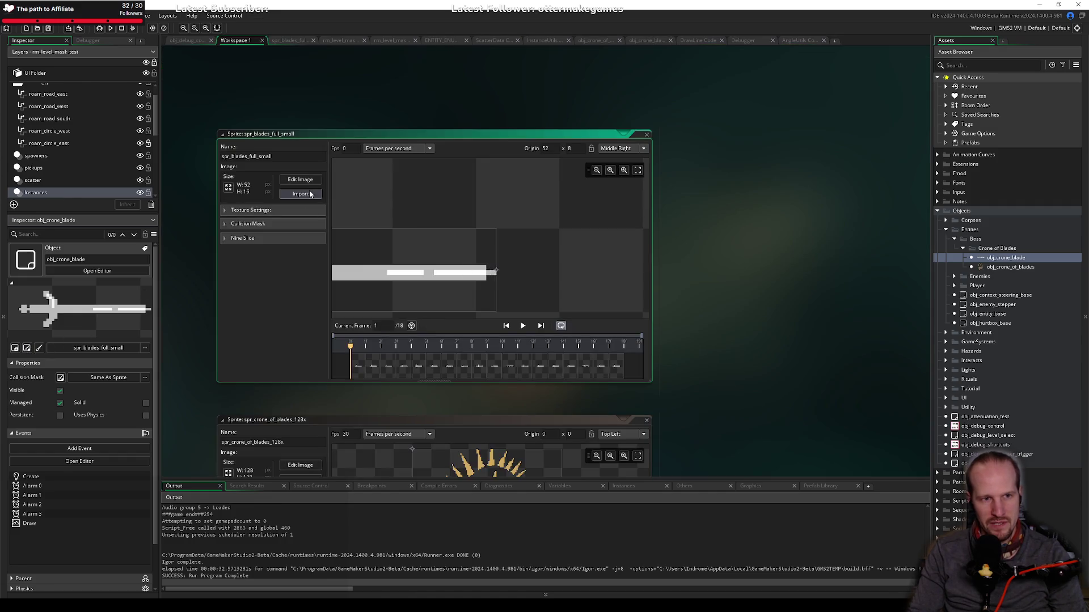
Step: Open the blade sprite image, view frame 4, and erase a stray pixel
left_click(301, 187)
left_click(322, 74)
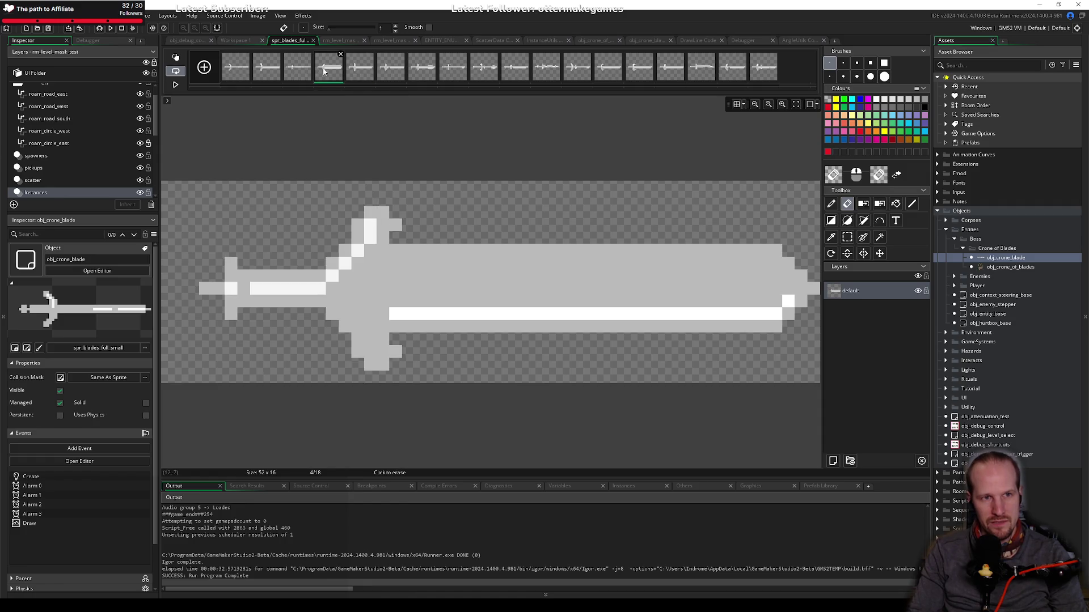
left_click(573, 288)
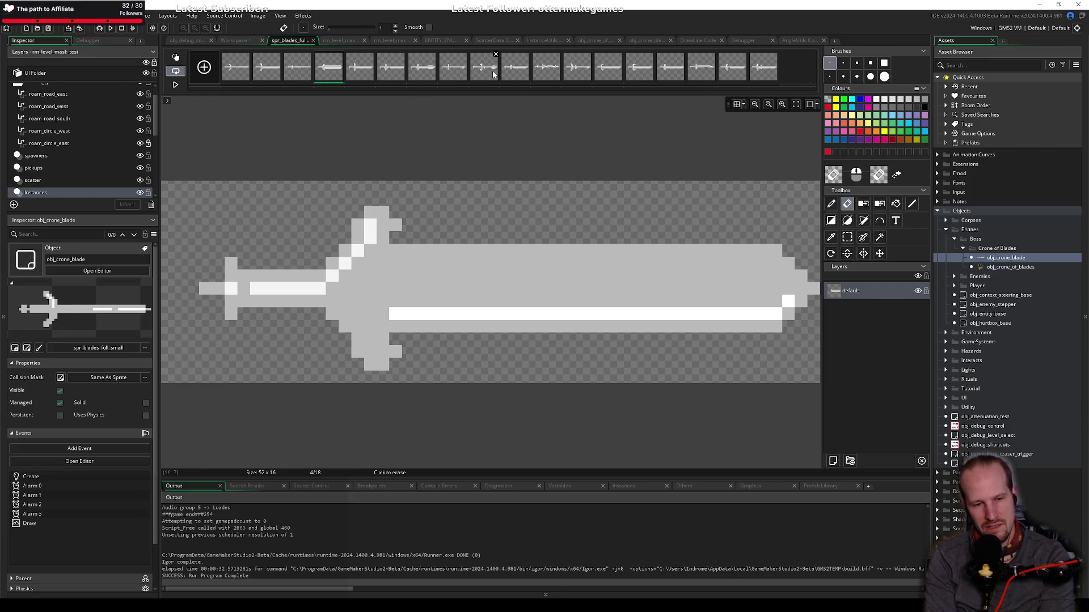
Step: Glance at the Paint sketch, then return to the obj_crone_blade code tab
key("alt+Tab")
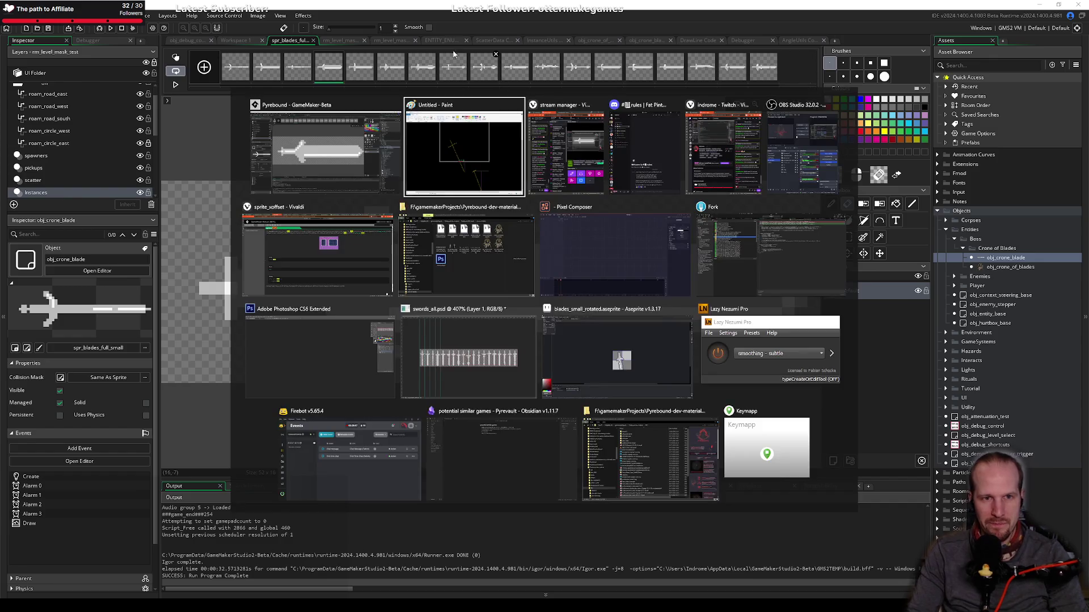
left_click(444, 166)
key("alt+Tab")
key("alt+Tab")
key("Escape")
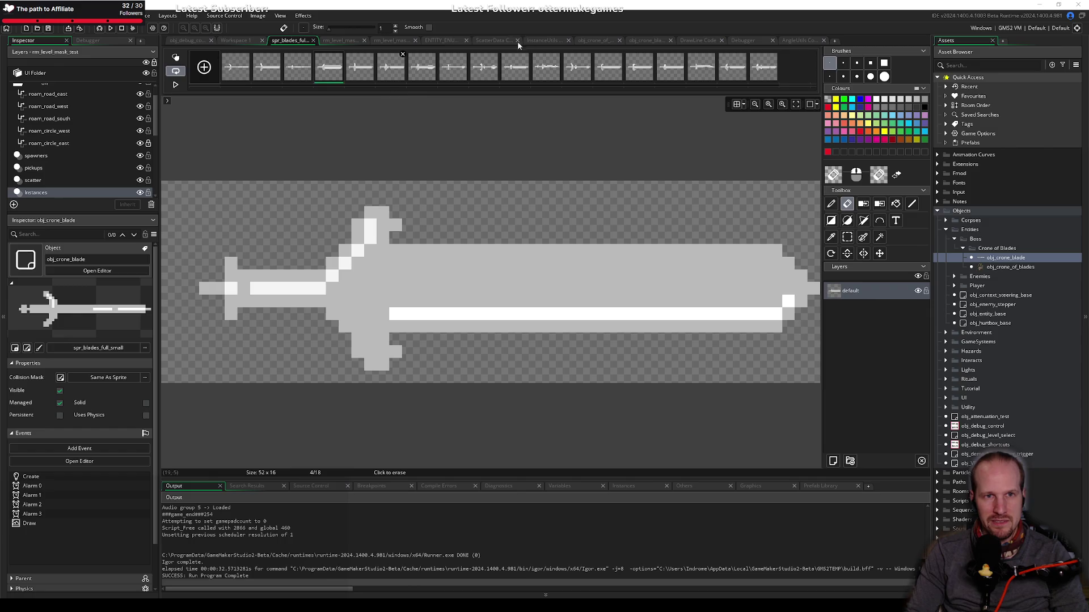
left_click(650, 40)
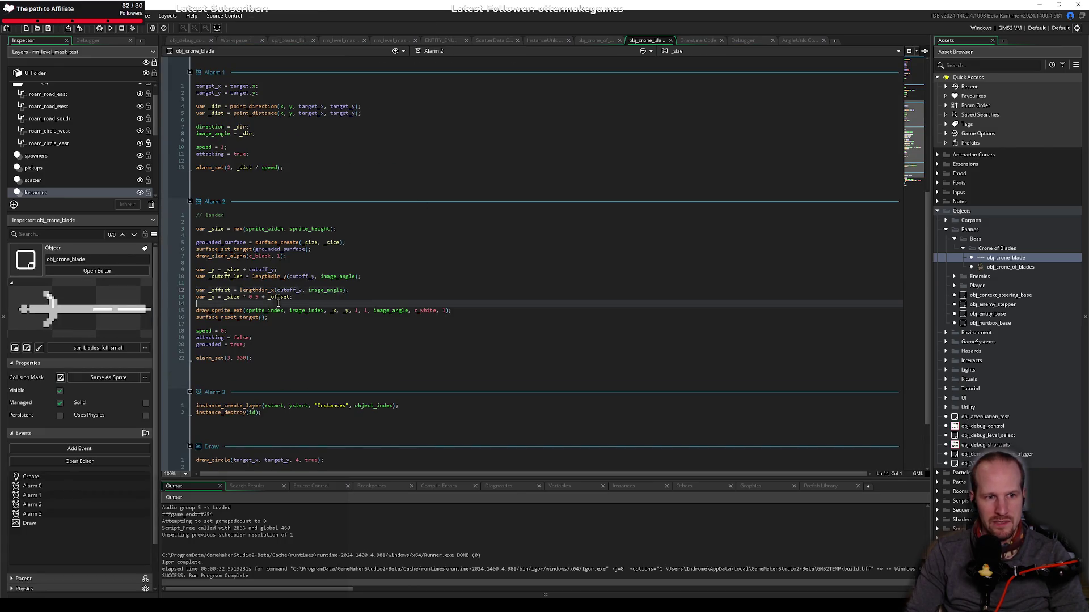
Step: Put draw_self(); at the top of the Draw event and remove the blank line
left_click(261, 439)
left_click(196, 387)
key("Return")
key("Return")
key("Up")
key("Up")
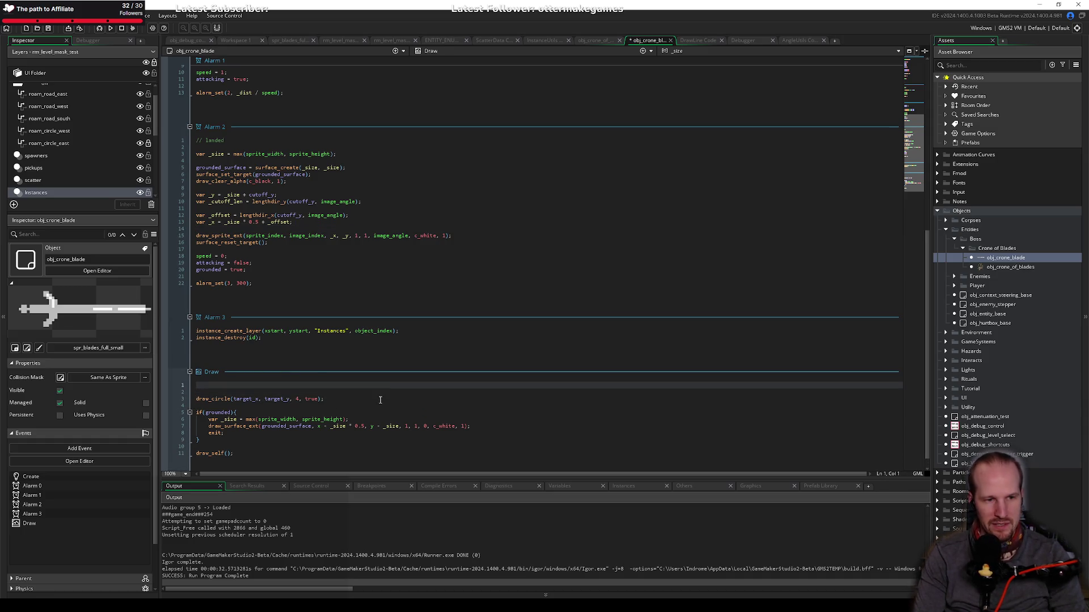
type("draw_self()")
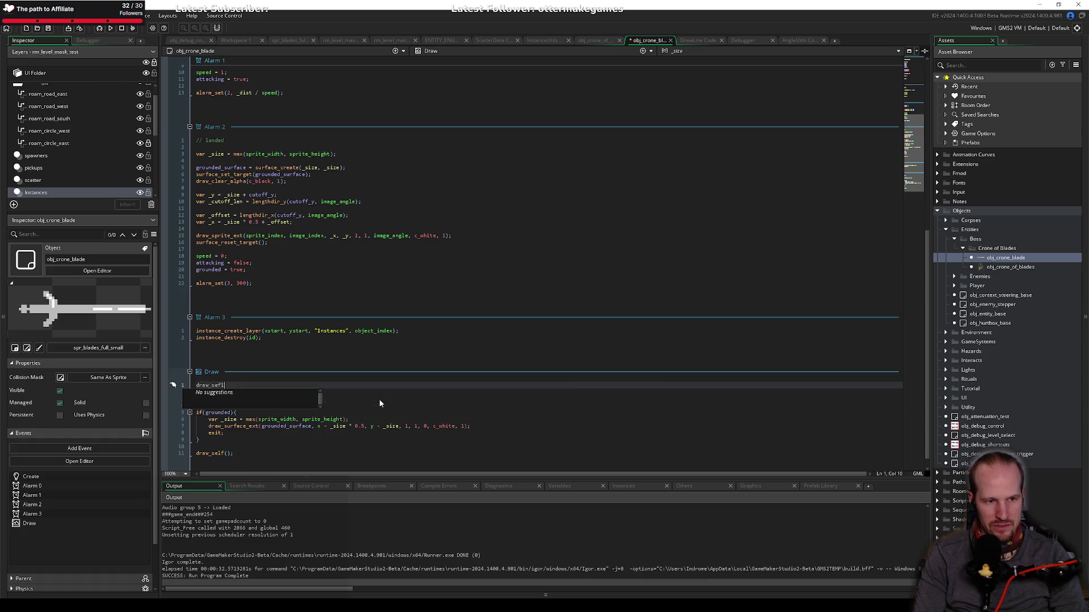
type(";")
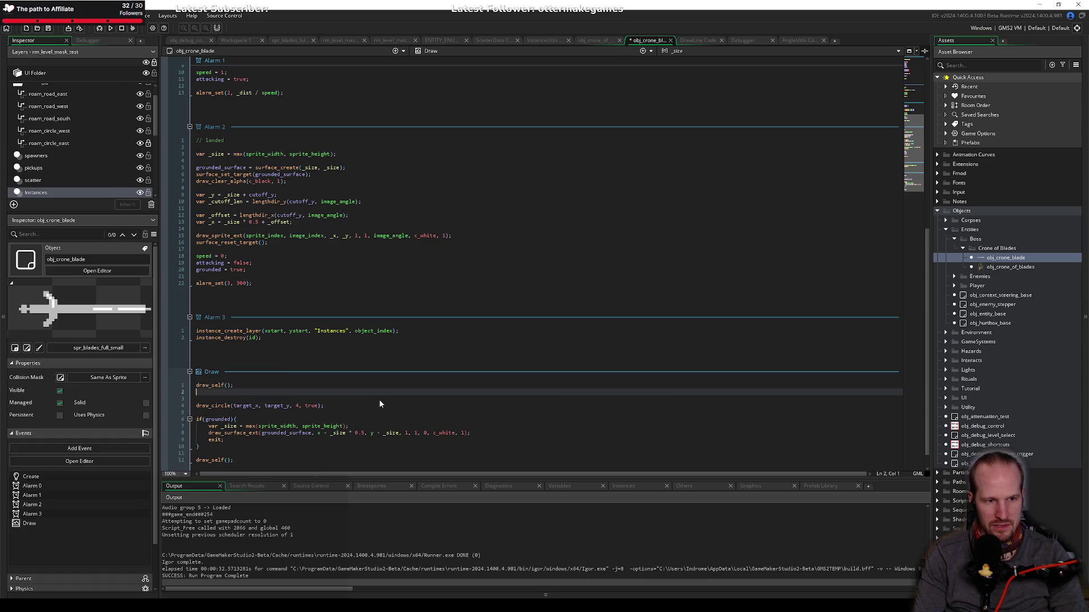
key("Down")
key("BackSpace")
Step: Add 'if(instance_find(object_index, 0) != id) exit;' below the circle line
left_click(380, 401)
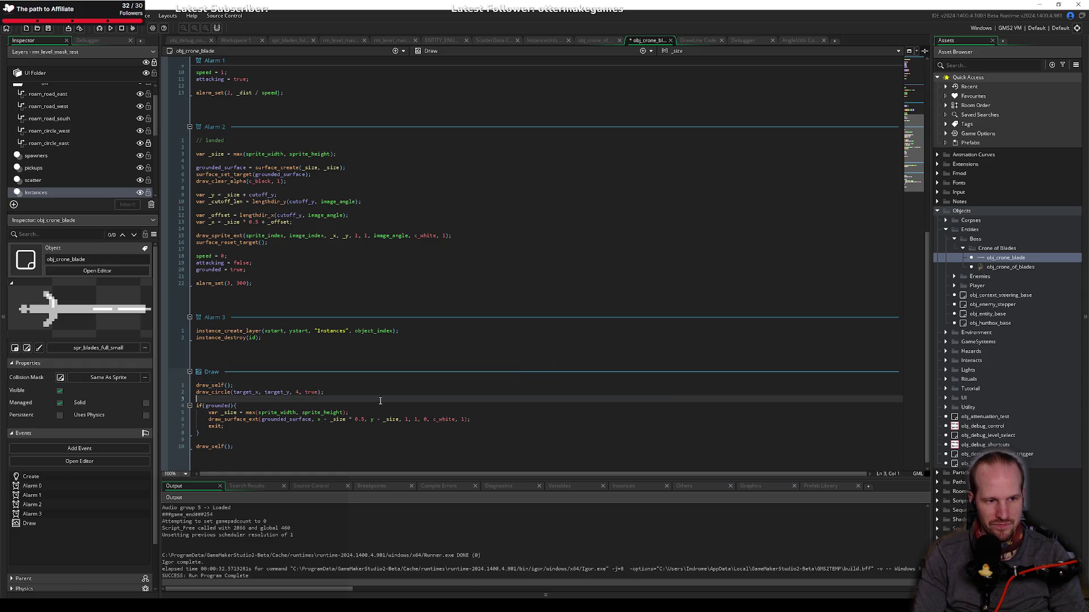
key("Return")
key("Return")
key("Up")
type("if")
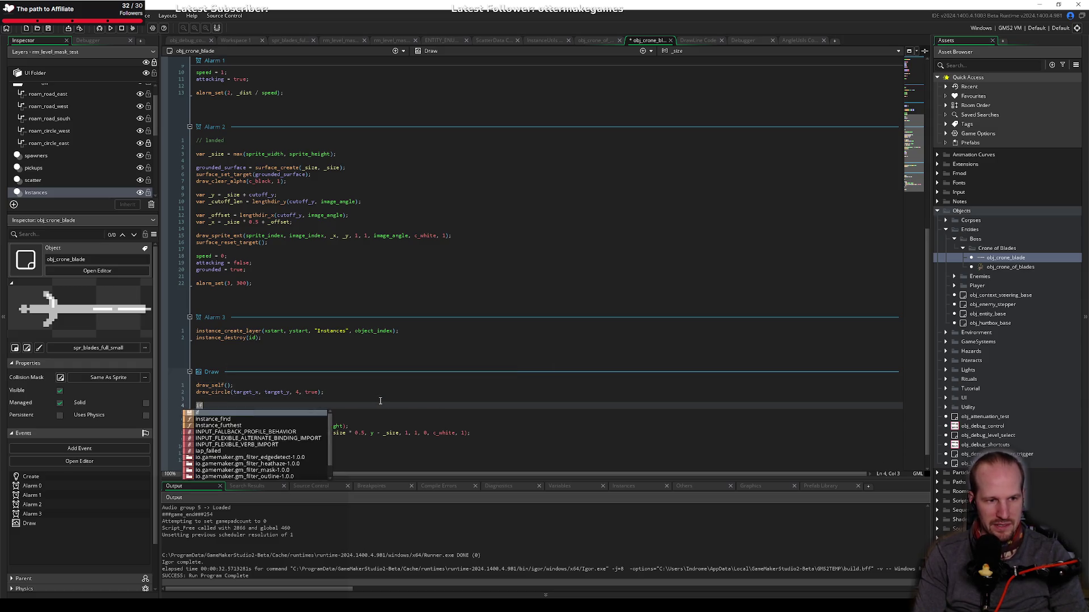
type("(instance_find(\"")
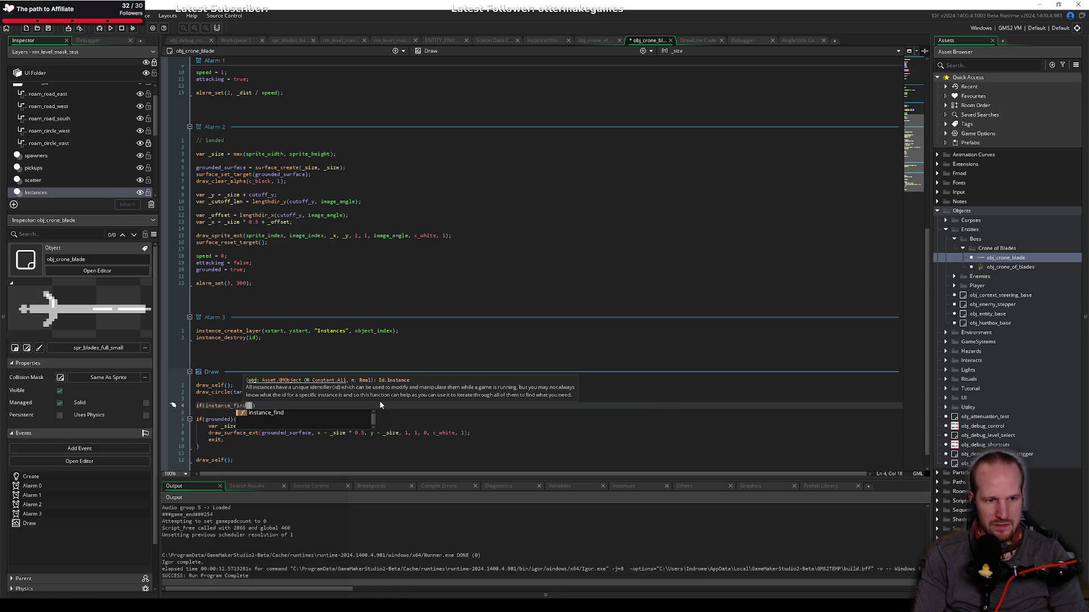
key("BackSpace")
type("object_inde")
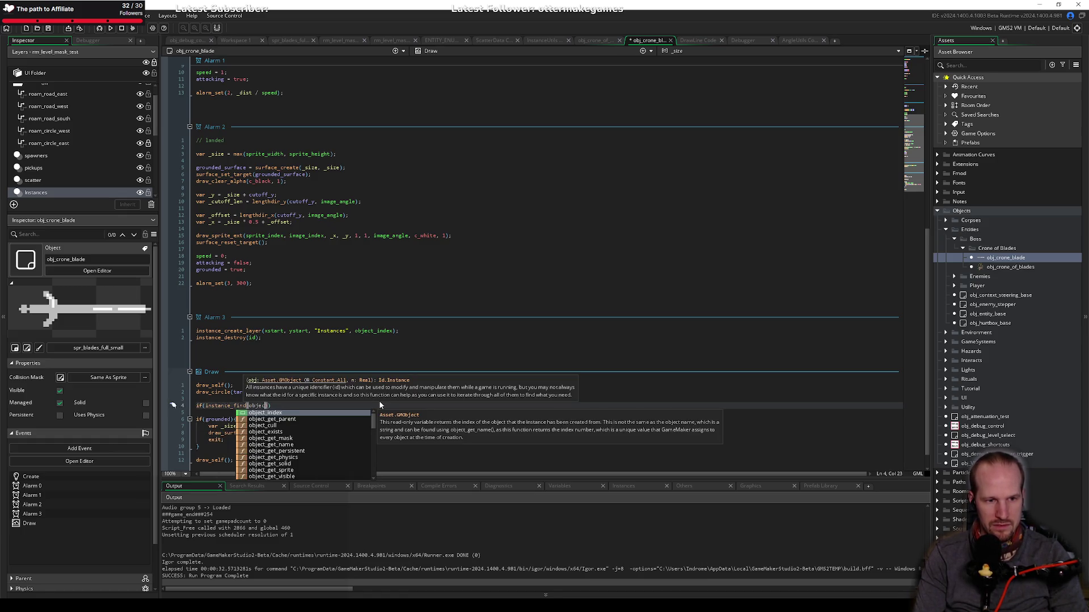
type("x, 0) ")
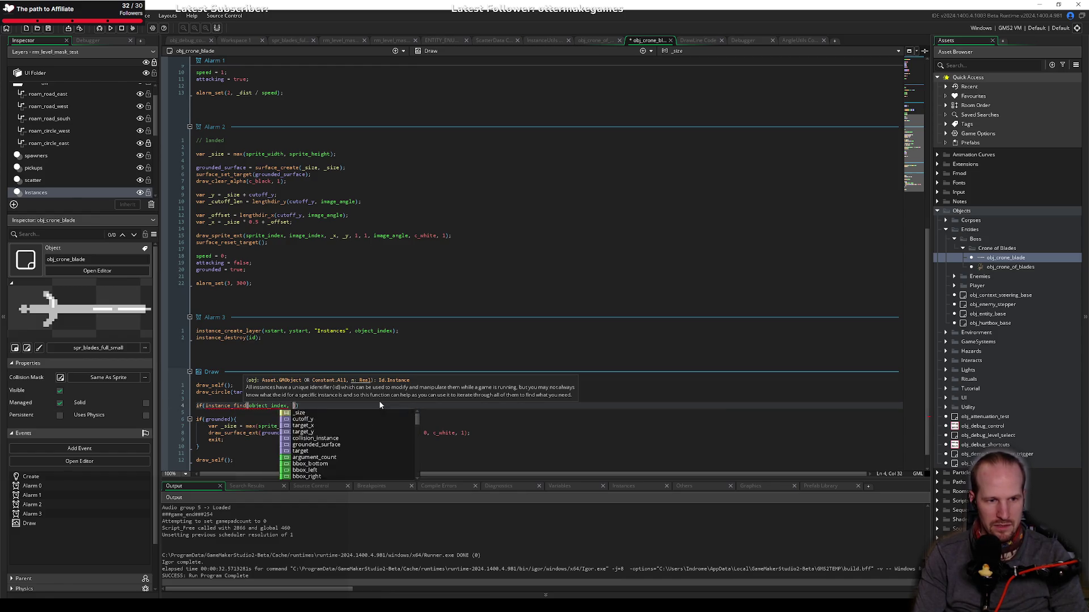
type("!= i")
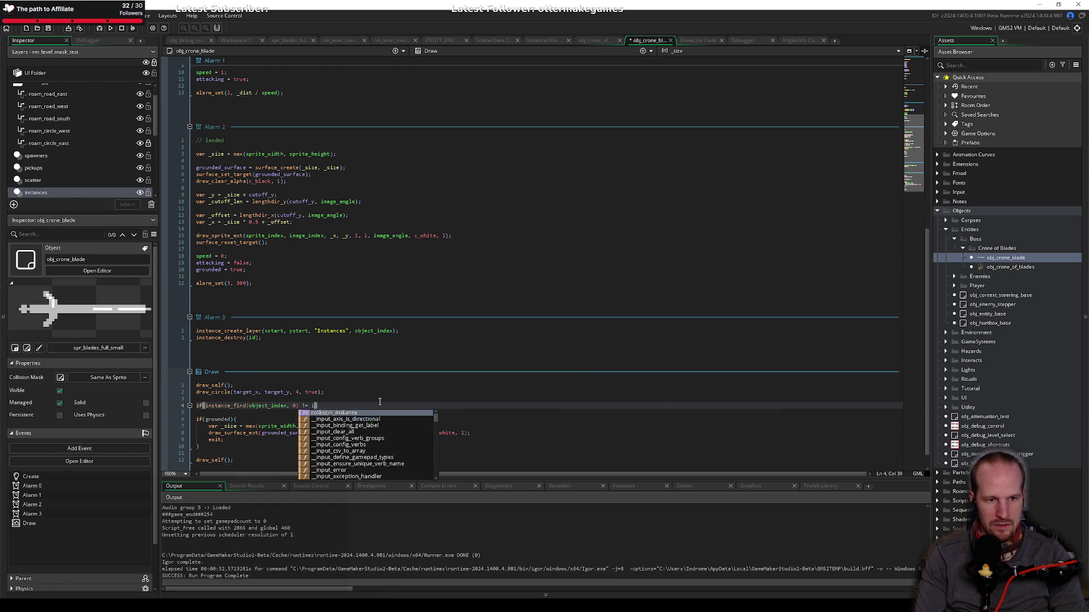
type("d) exit;")
Step: Add an empty gpu_set_blendmode() call beneath the exit check
key("Return")
key("Return")
type("gpu_set_")
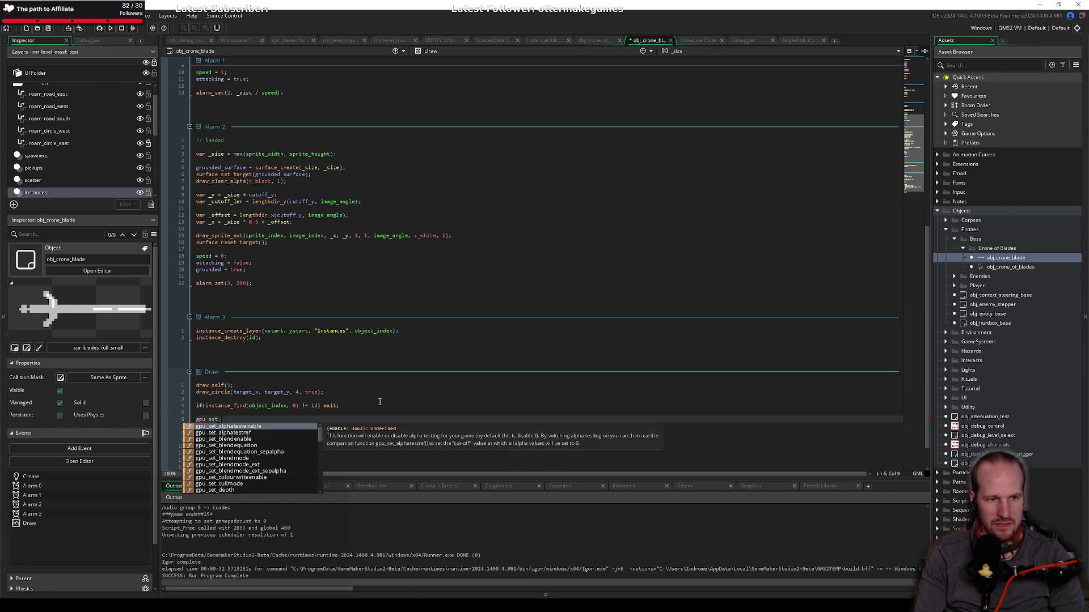
type("blendmode(")
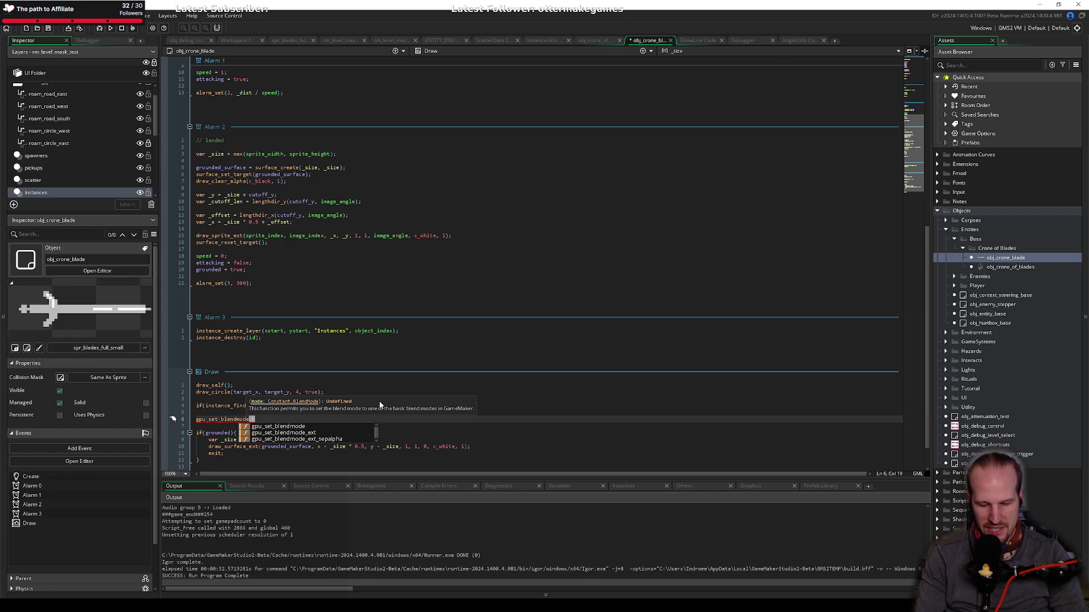
key("Escape")
key("Escape")
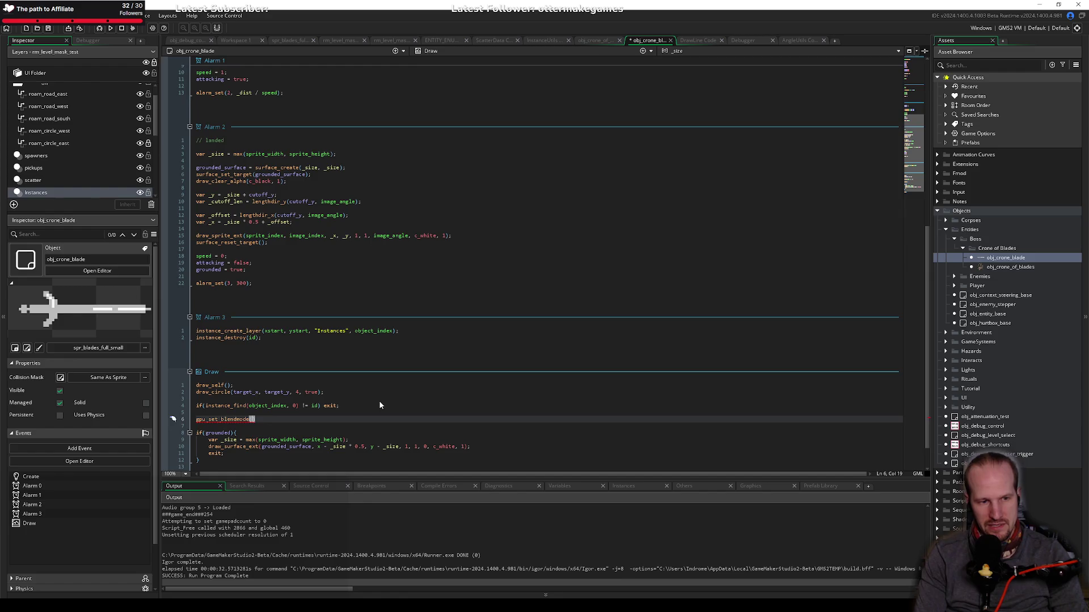
key("Right")
key("Up")
key("Up")
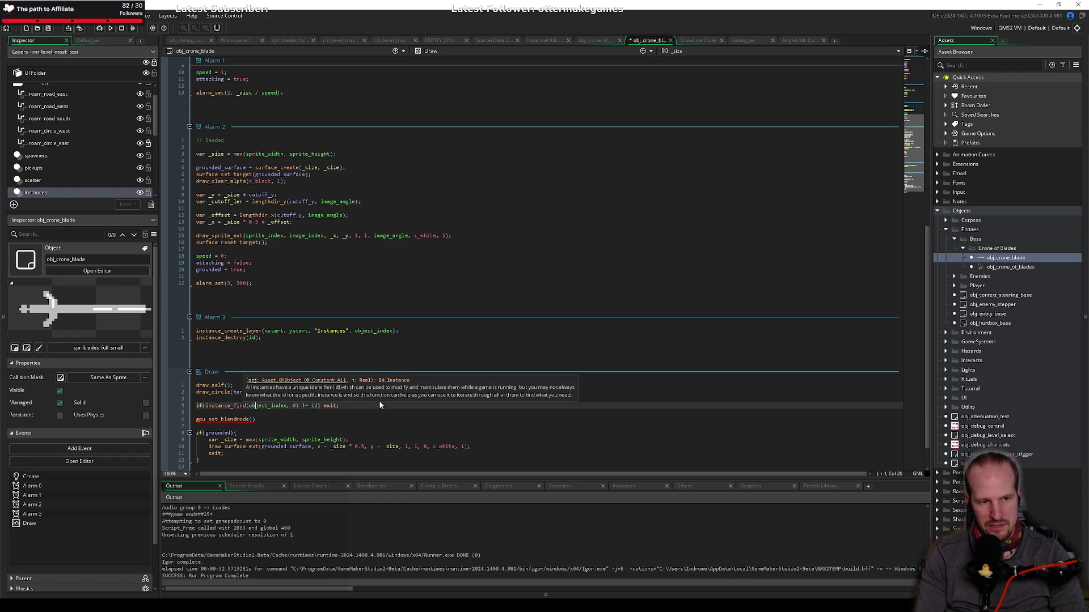
key("Up")
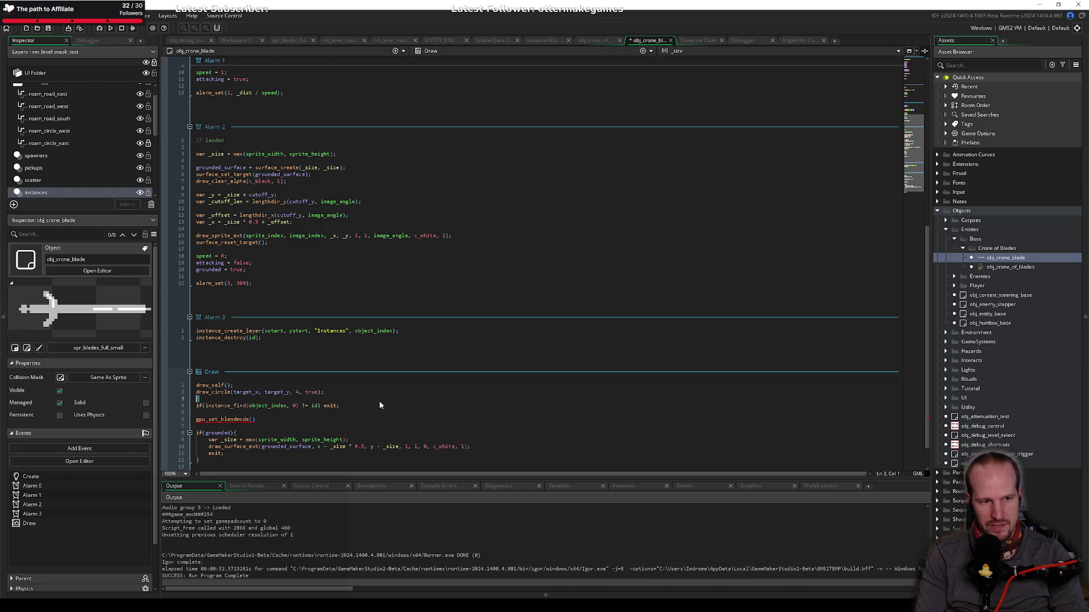
key("shift+Up")
key("shift+Up")
key("Down")
key("Up")
key("ctrl+x")
key("Down")
key("Down")
key("Down")
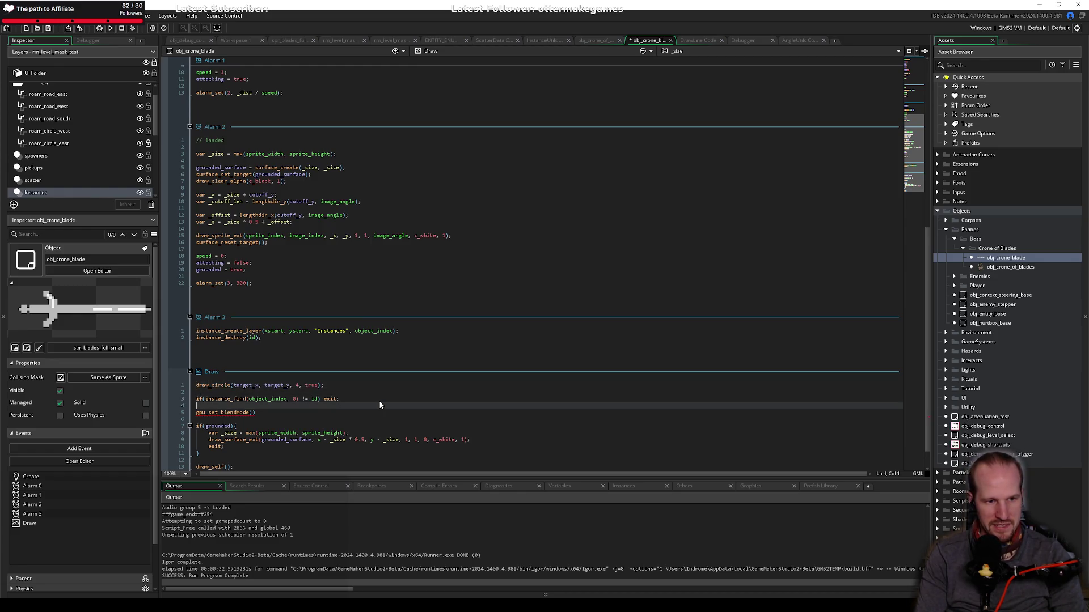
key("Return")
type("drawt")
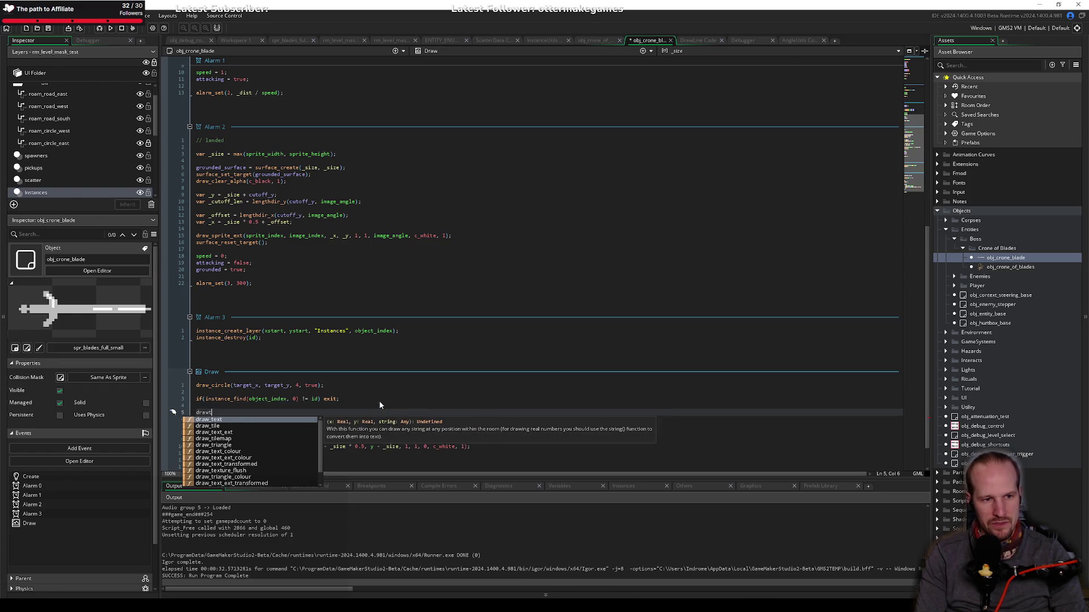
key("ctrl+z")
key("ctrl+z")
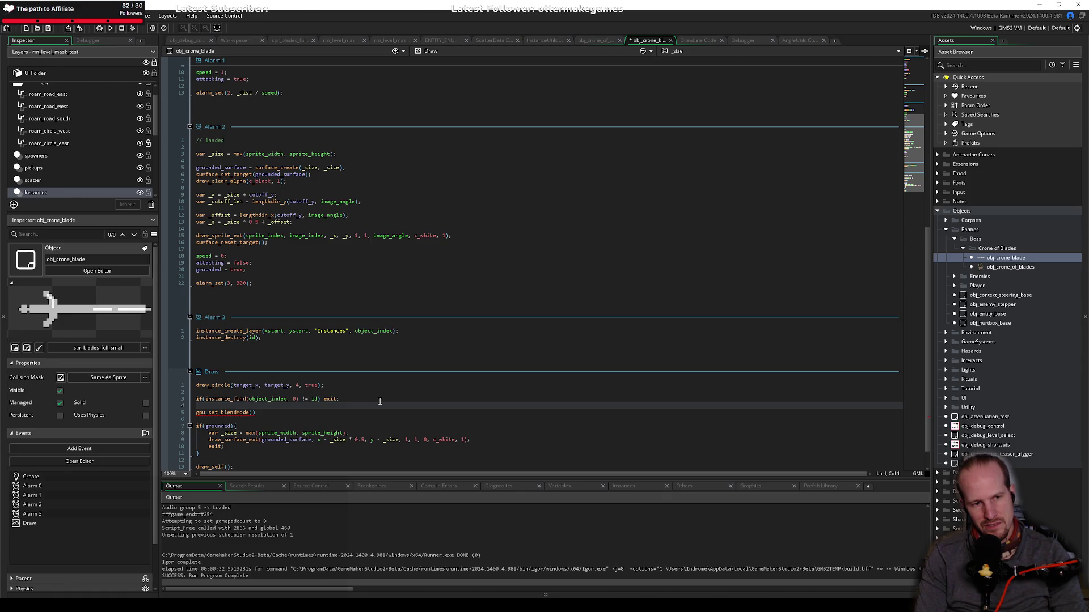
key("Return")
type("with")
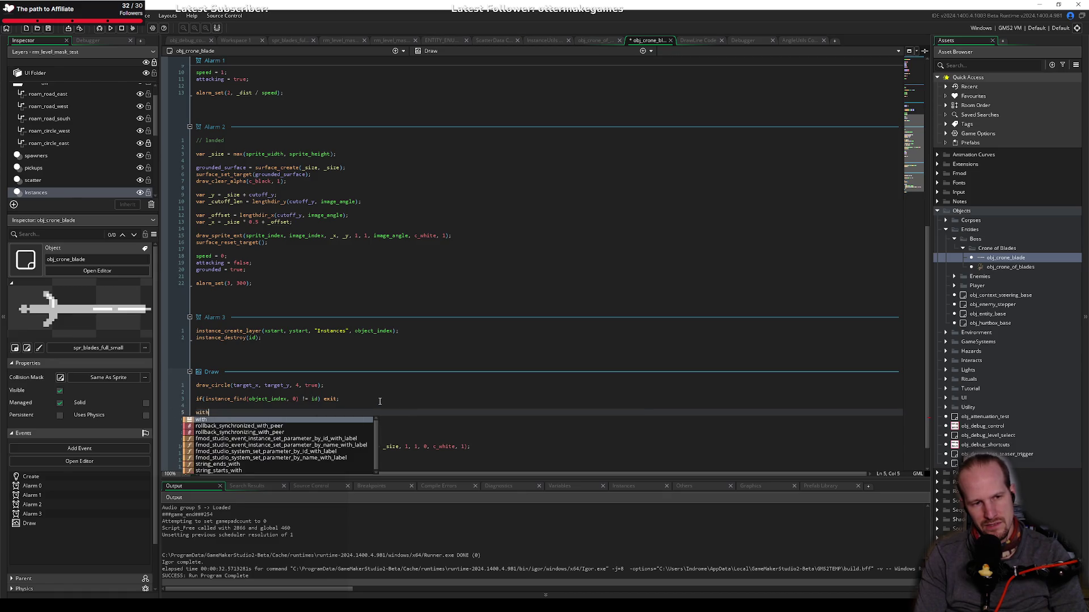
type("(")
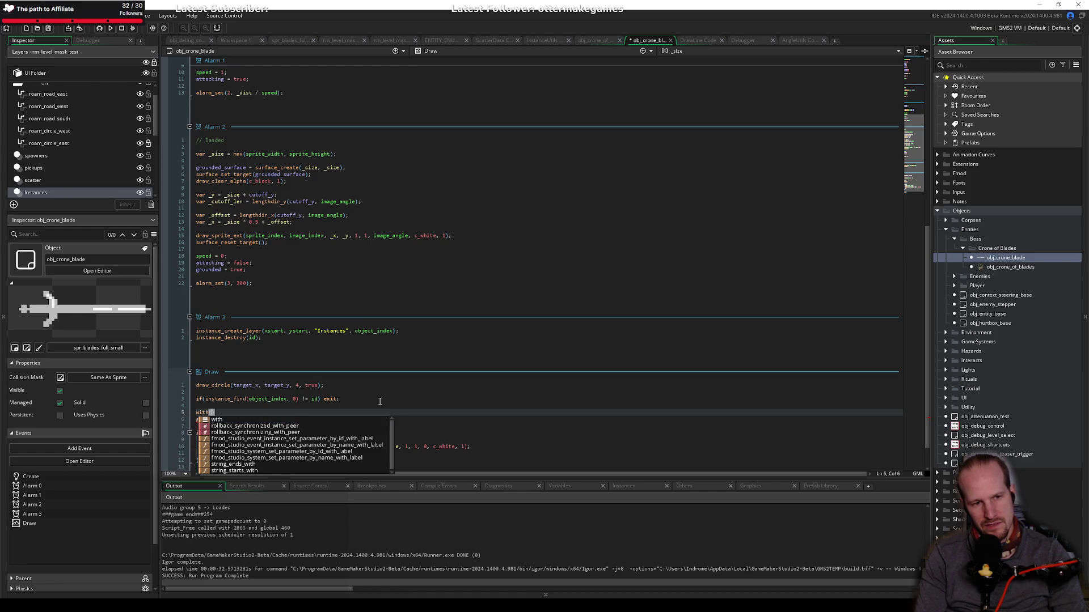
type("object_ind")
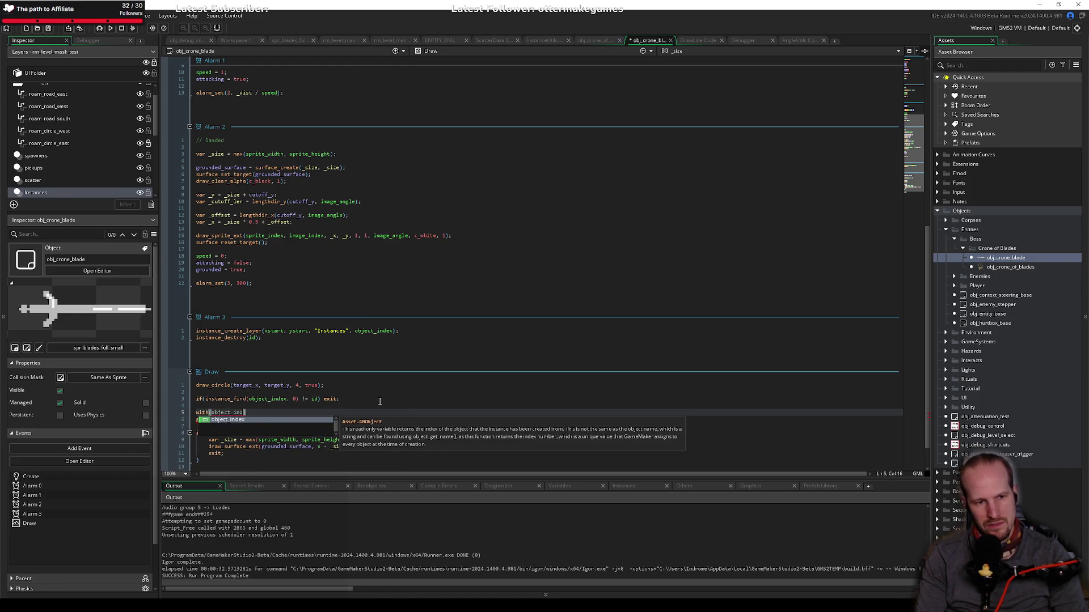
type("ex){")
key("Return")
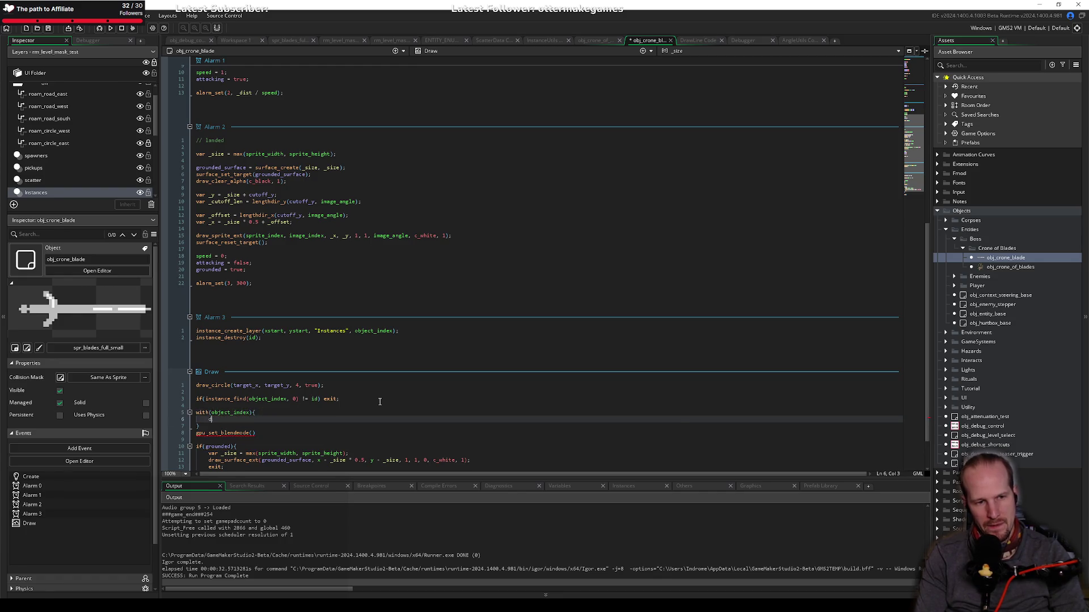
type("draw_sel")
key("Return")
type("();")
key("Down")
key("Return")
key("shift+Up")
key("shift+Up")
key("shift+Up")
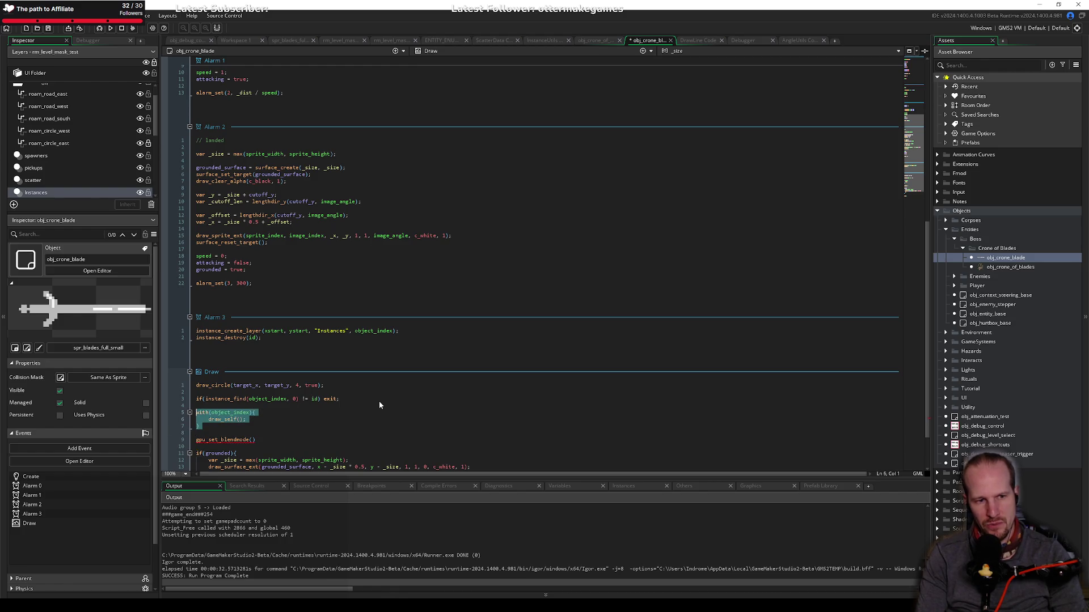
key("Delete")
key("Up")
key("Up")
key("Up")
key("Return")
key("Return")
key("Up")
key("Up")
type("draw_sel")
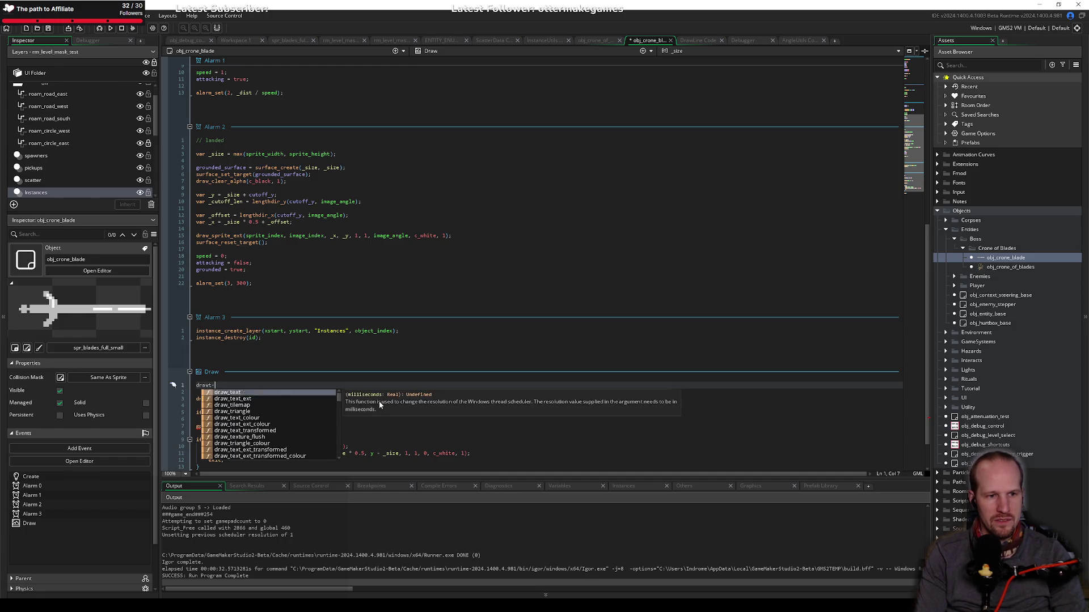
key("Return")
type("();")
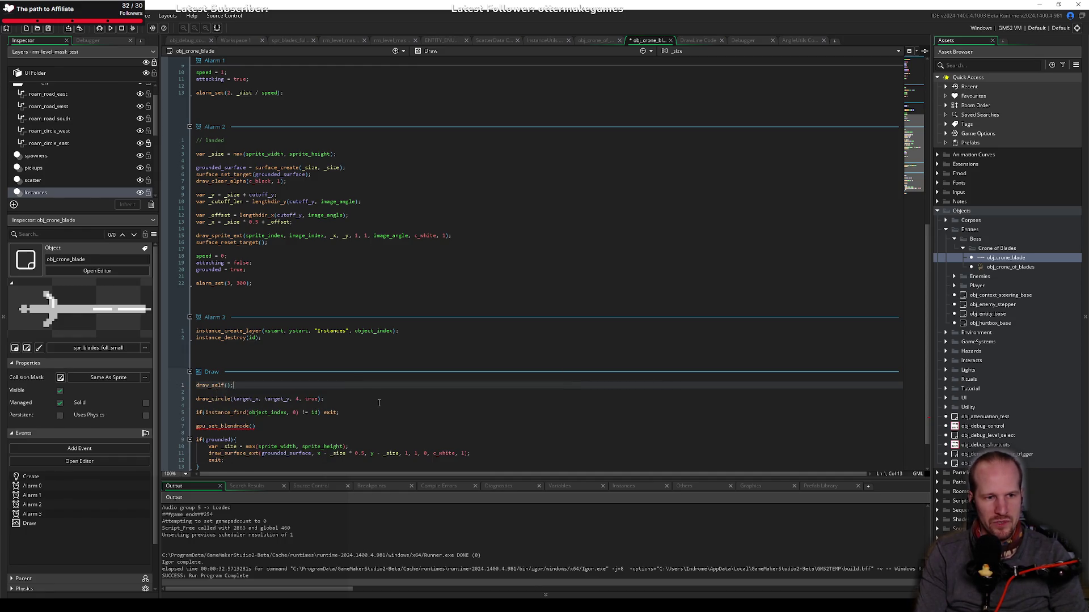
key("Down")
key("Down")
key("Down")
key("Down")
key("Down")
key("End")
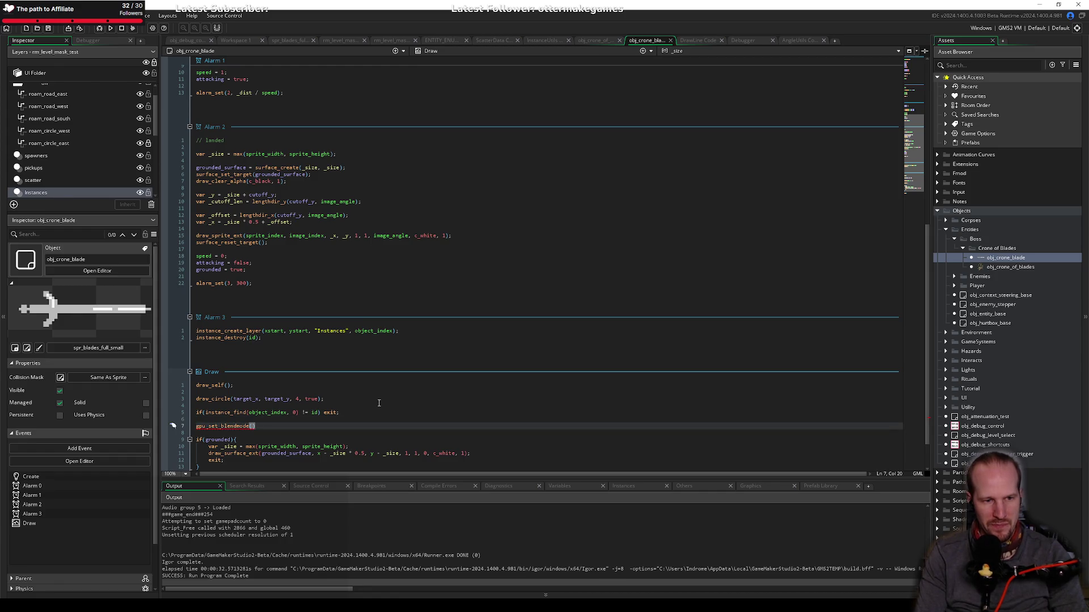
Step: Complete the call as gpu_set_blendmode(bm_subtract); using the autocomplete suggestion
key("Left")
type("bm_su")
key("Return")
key("End")
type(";")
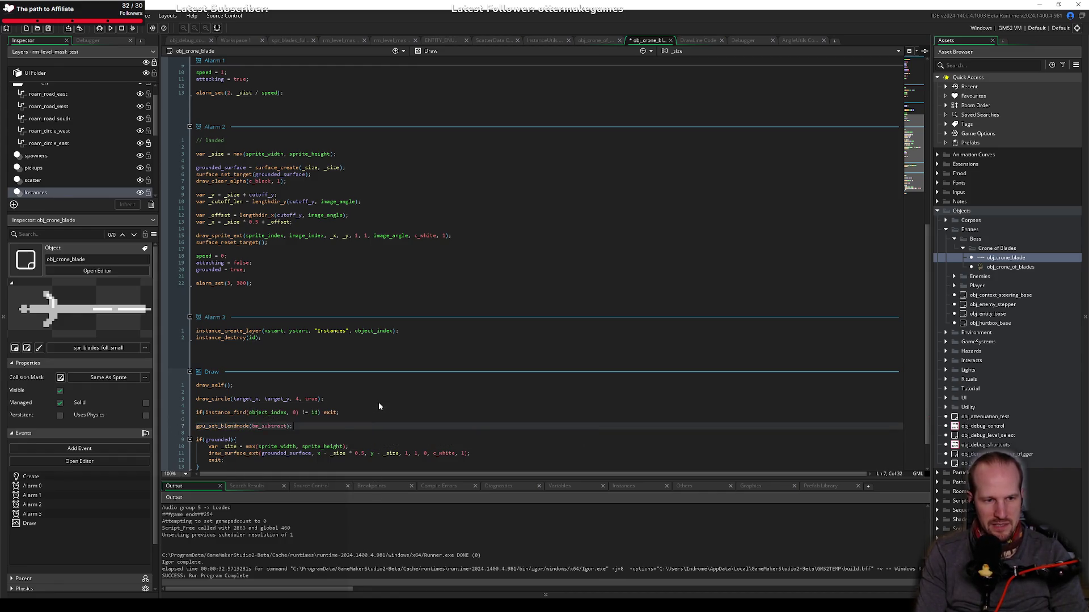
type("es")
key("BackSpace")
key("BackSpace")
scroll(383, 400, "down", 1)
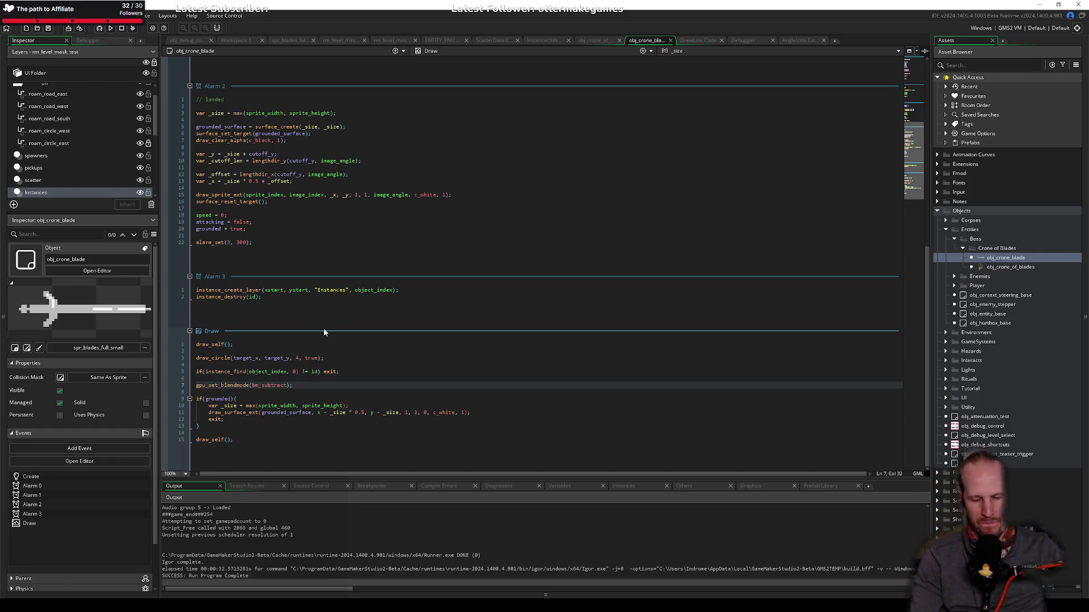
key("Down")
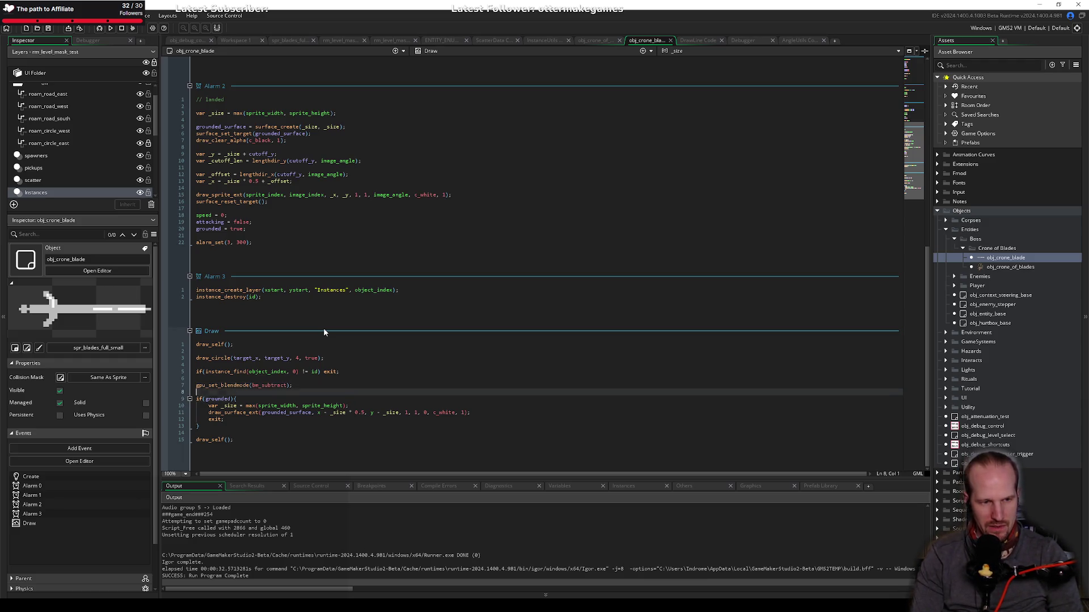
Step: Add with(object_index){ draw_rectangle(x - 32, y, x + 32, y + 64, false); above the grounded check and save
key("Return")
key("Return")
key("Up")
type("with(")
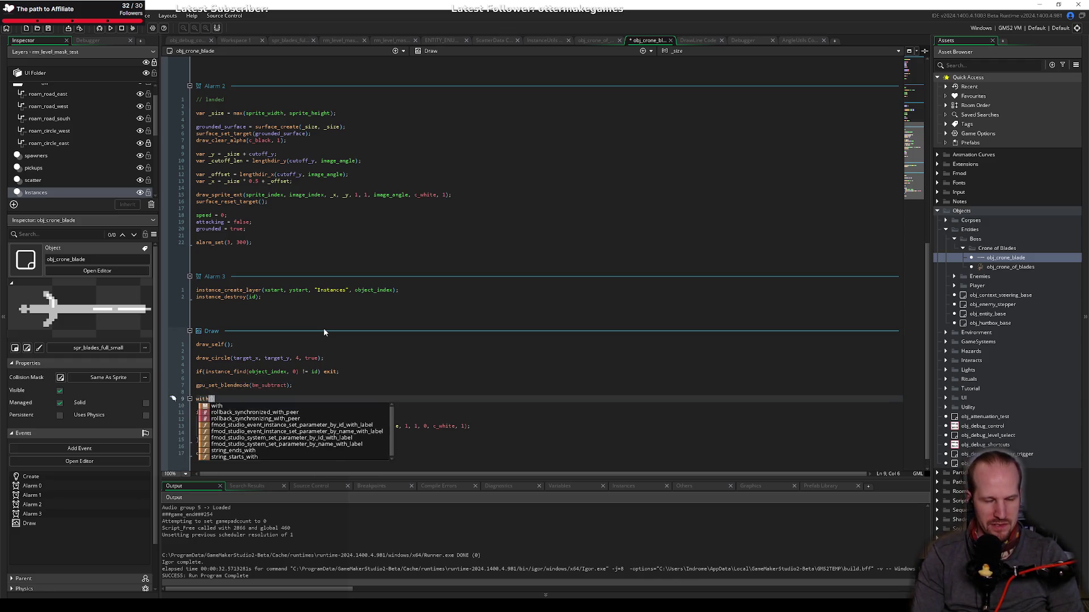
type("object_index")
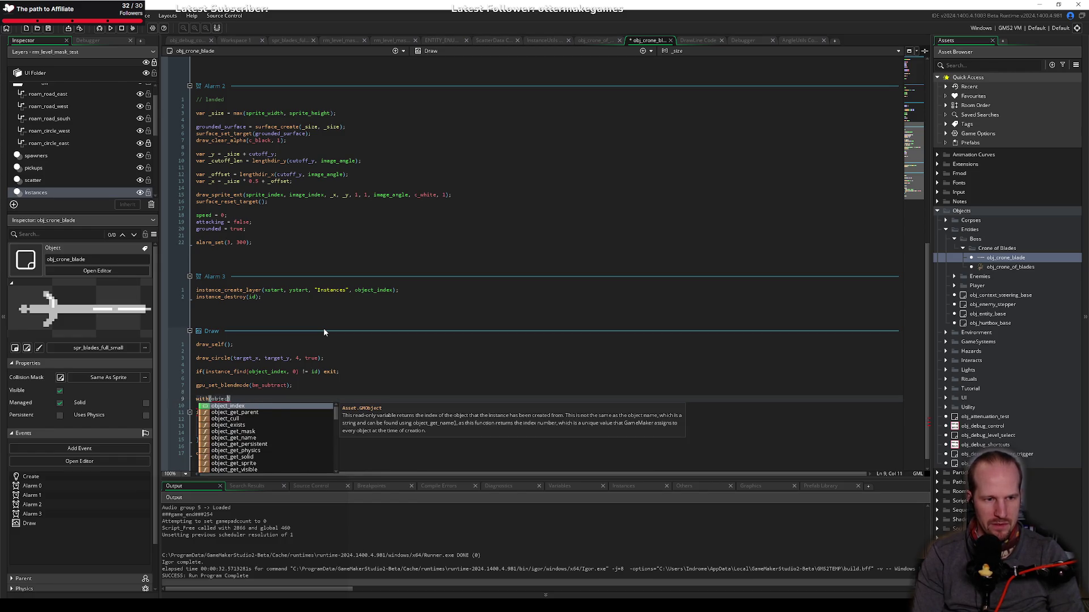
type("){")
key("Return")
type("draw_s")
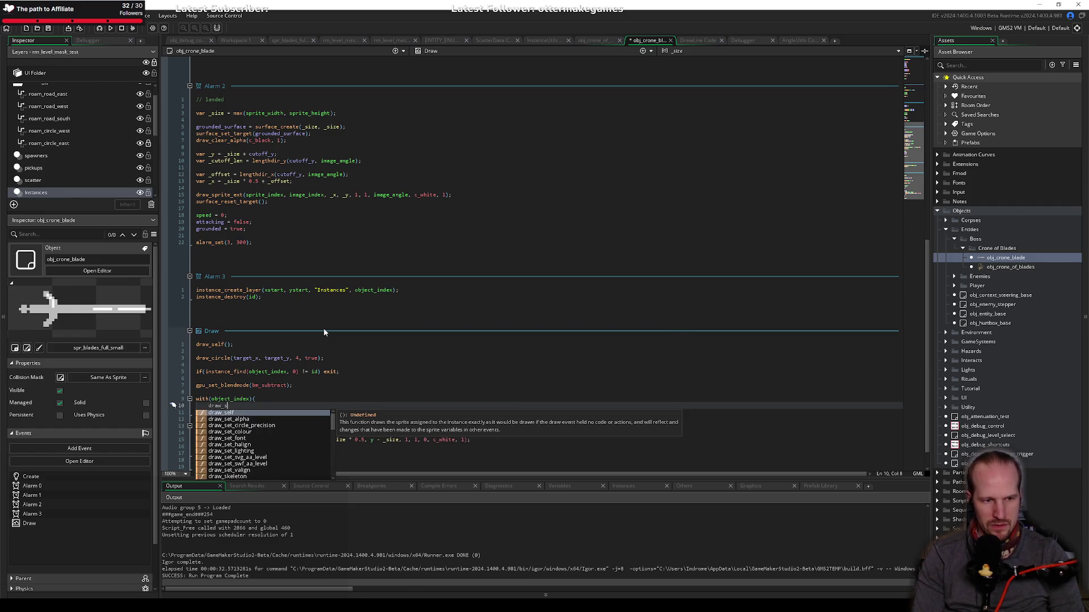
key("BackSpace")
type("rectangle(")
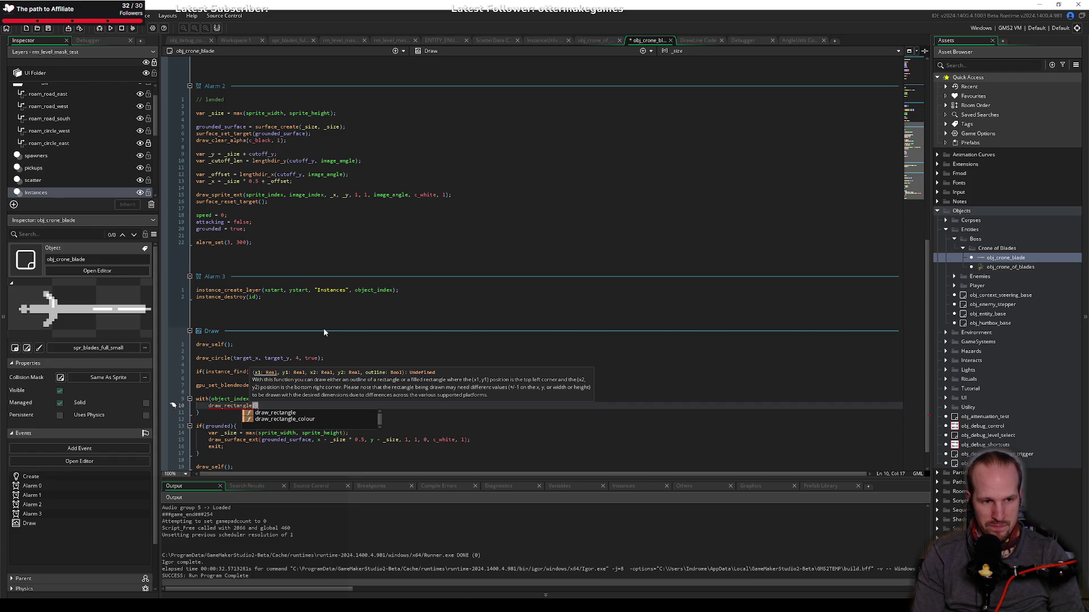
type("x - ")
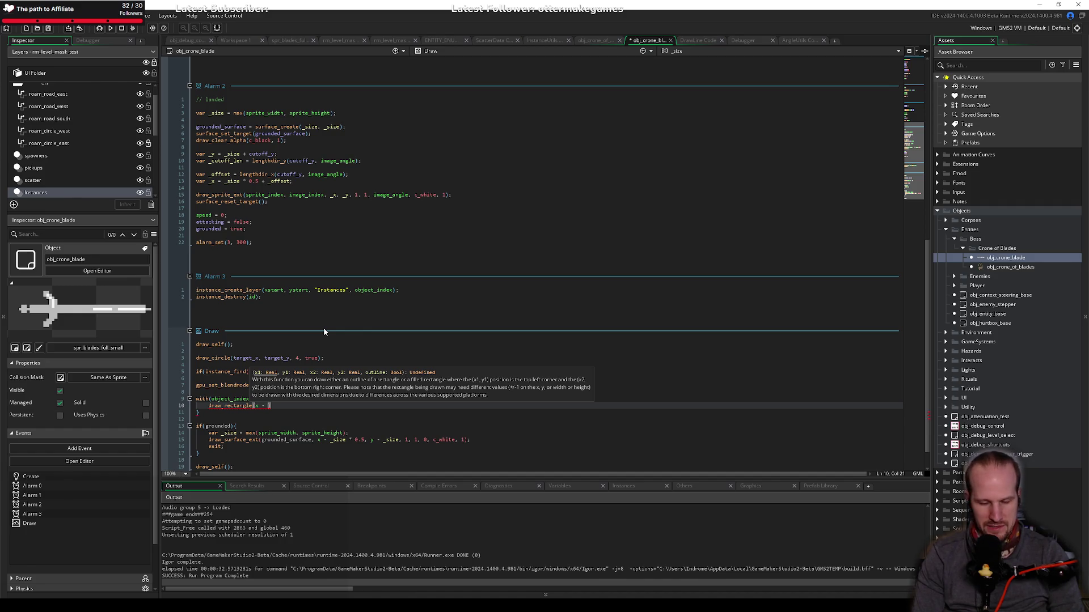
type("32, ")
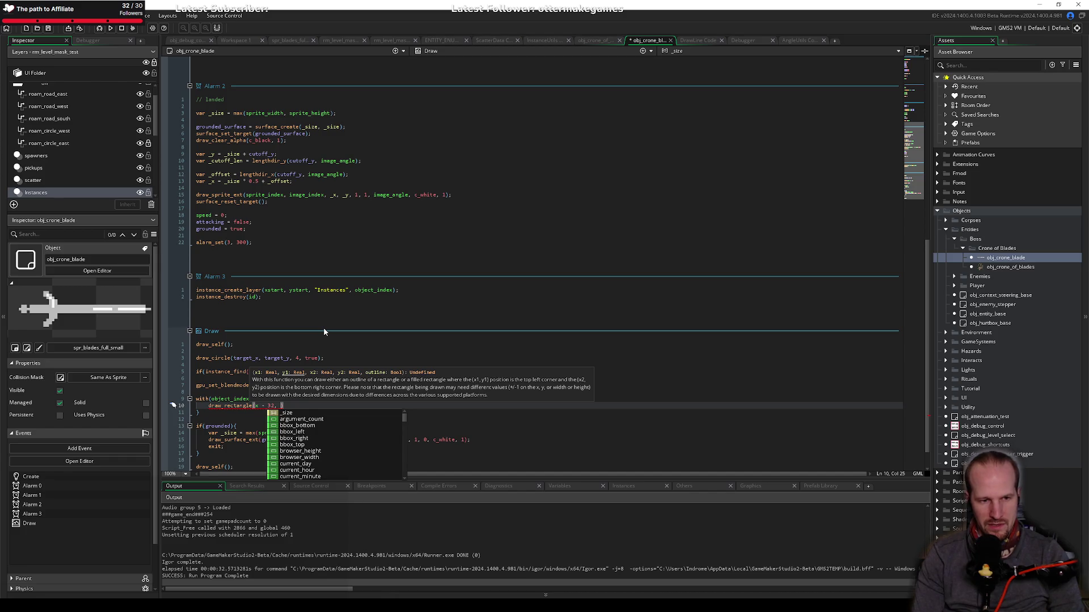
type("y, ")
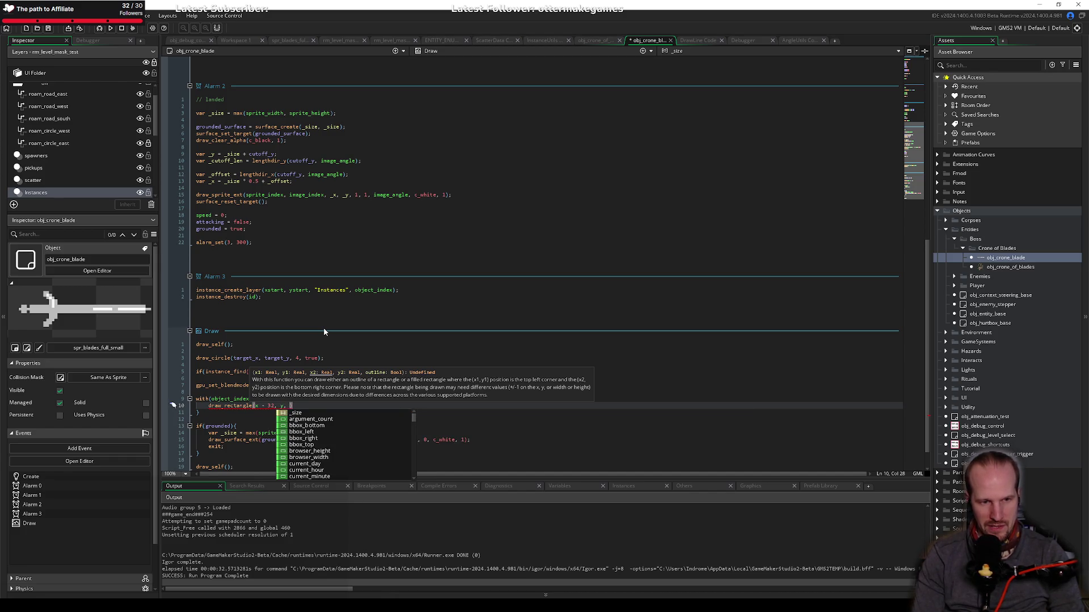
type("x +")
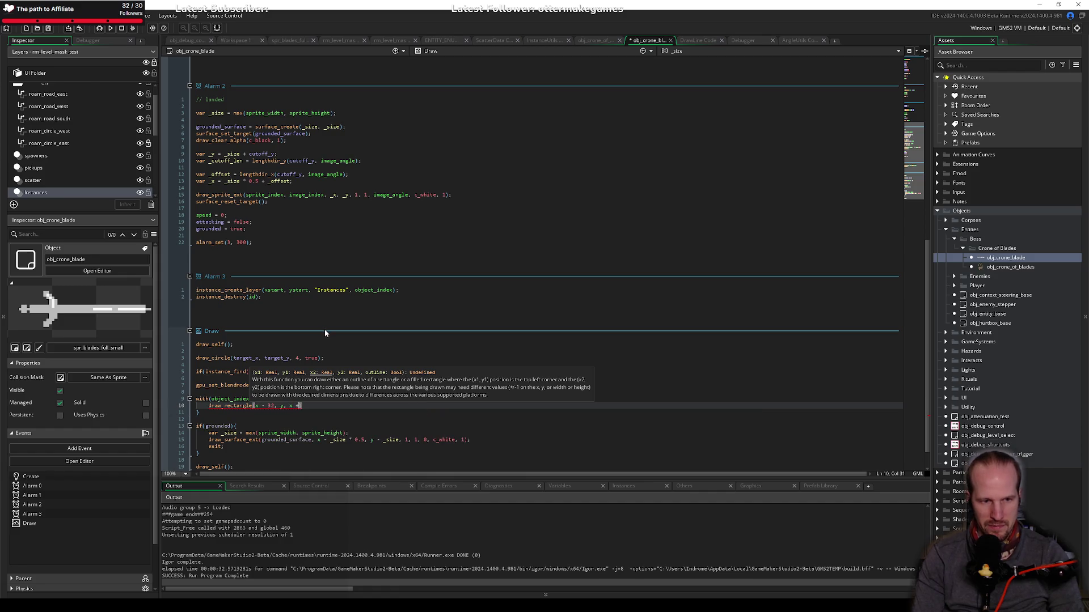
type(" 32, ")
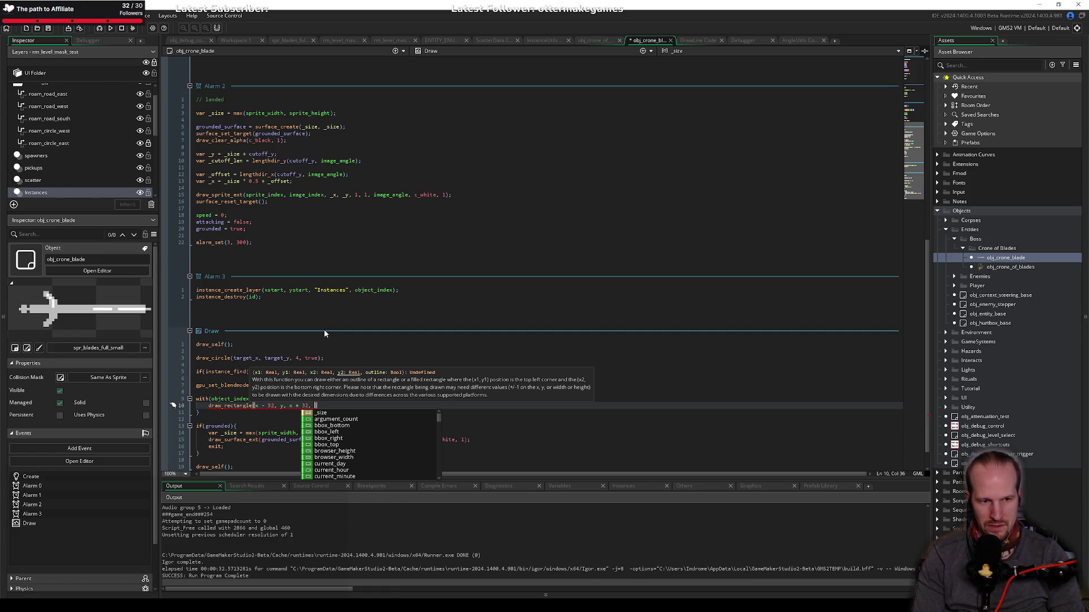
type("y + ")
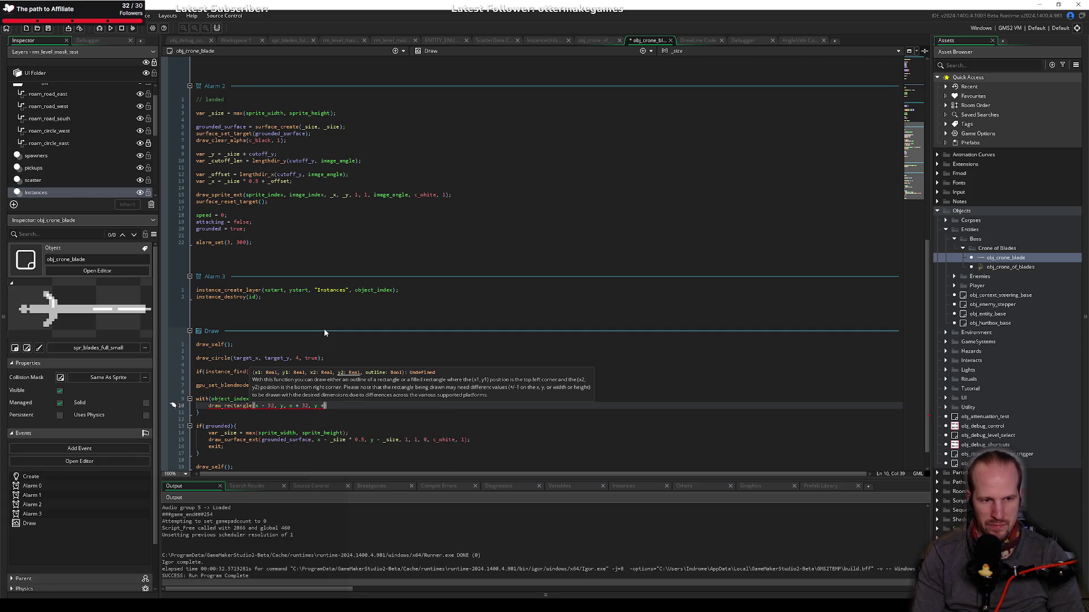
type("64, ")
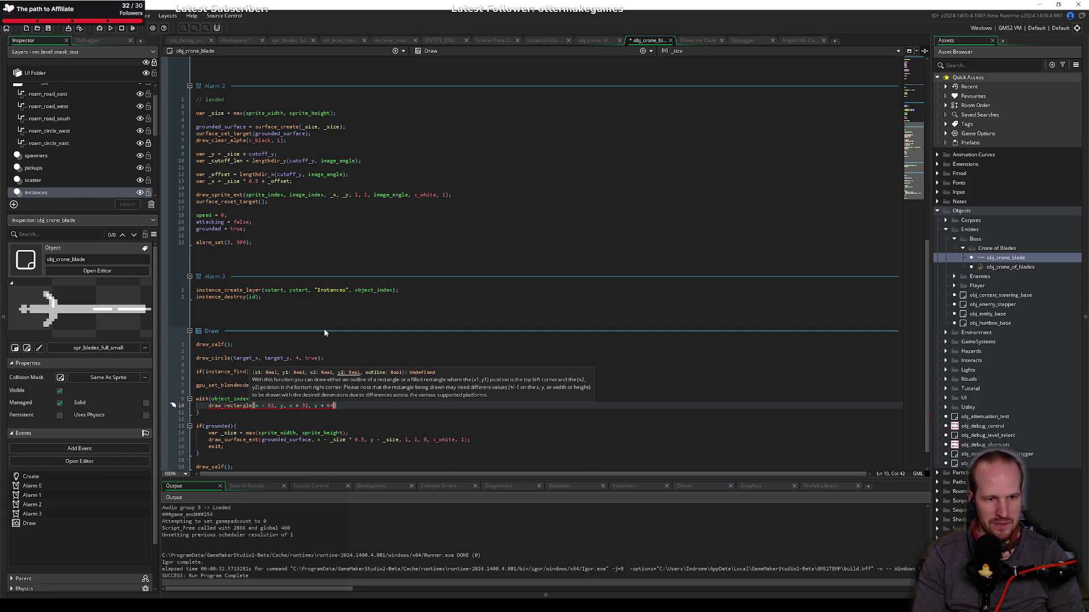
type("false);")
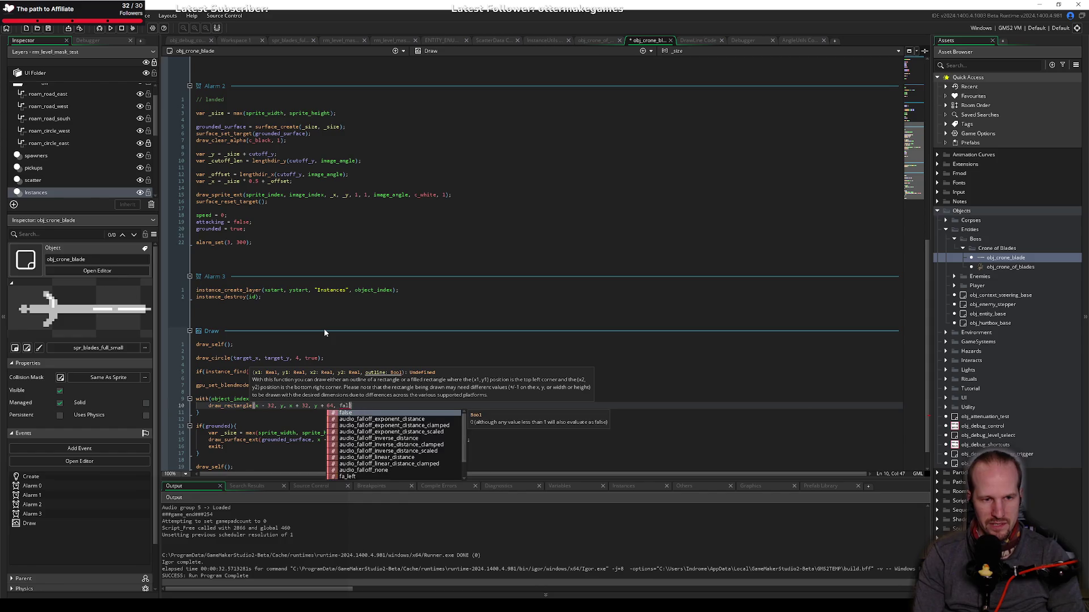
key("ctrl+s")
key("Down")
key("Down")
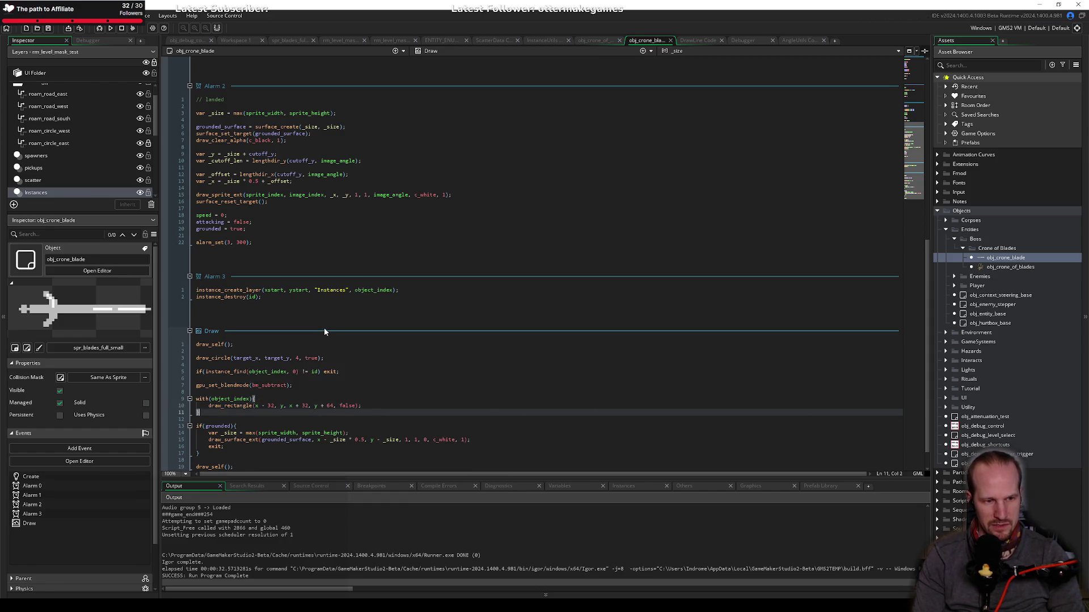
key("shift+Down")
key("shift+Down")
key("shift+Down")
key("shift+Down")
key("shift+Down")
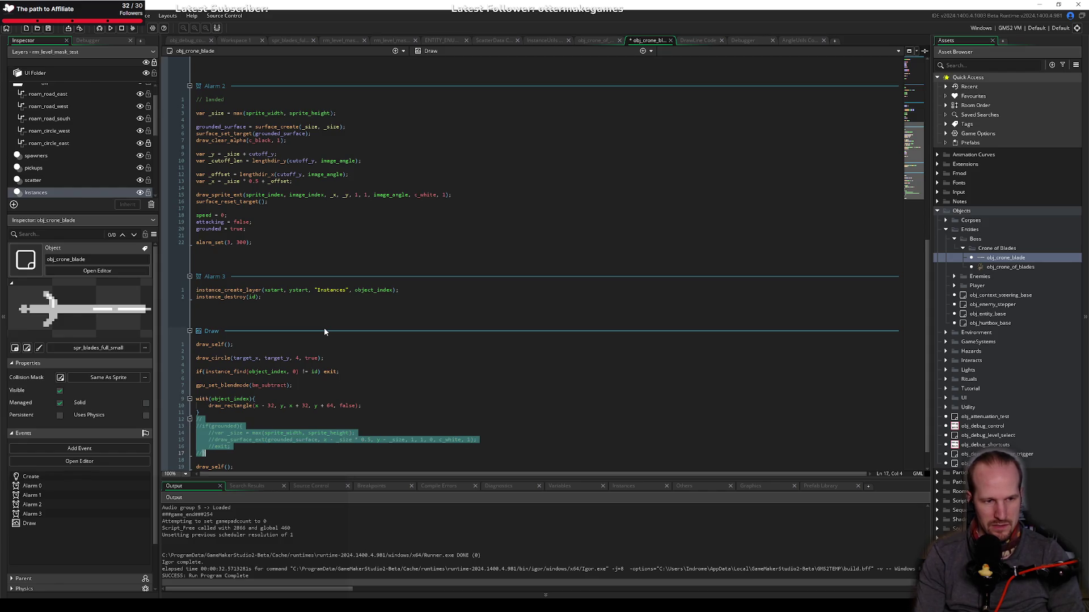
Step: Comment out the old if(grounded) drawing block and delete the trailing draw_self call
key("ctrl+k")
key("Down")
key("Down")
key("ctrl+d")
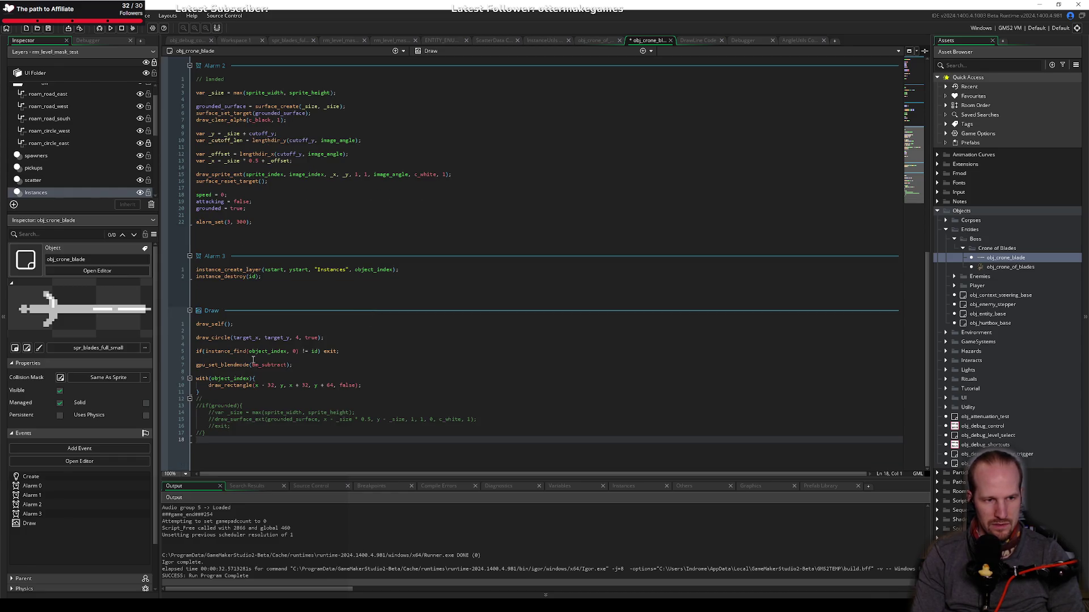
Step: Add gpu_set_blendmode(bm_normal); after the with block and save the Draw event
left_click(243, 392)
key("Return")
key("Return")
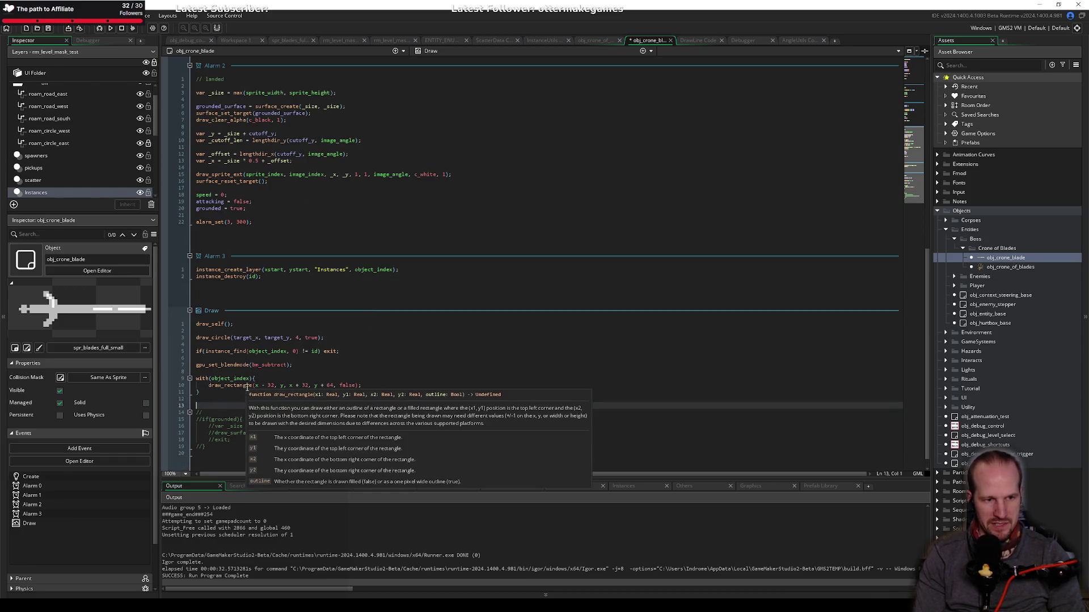
type("gpu")
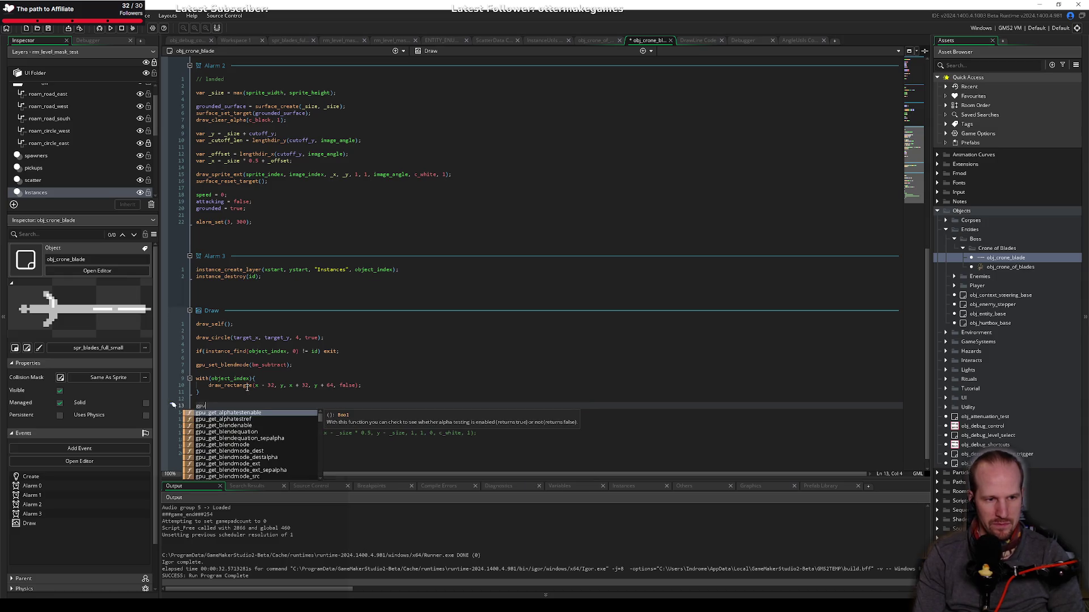
type("_set_blendmodet")
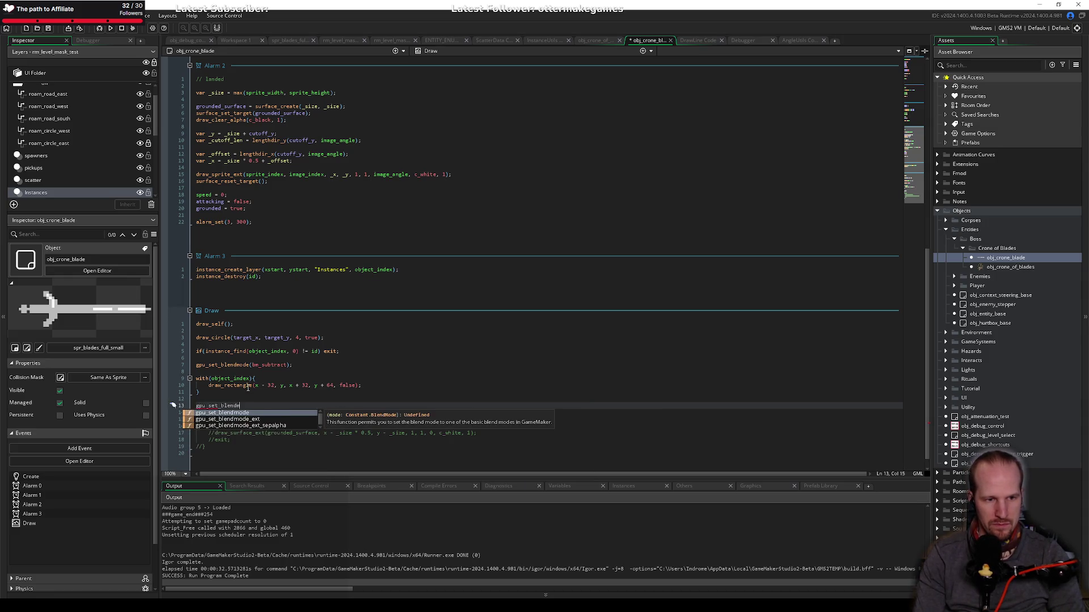
left_click(248, 388)
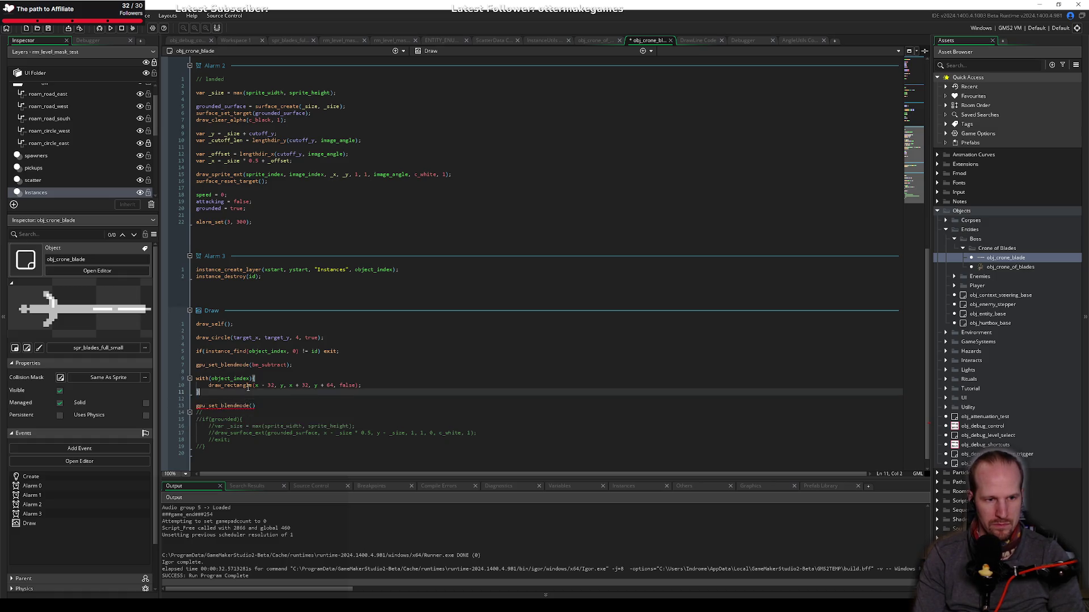
type("bm")
key("BackSpace")
key("BackSpace")
key("Down")
key("Down")
key("End")
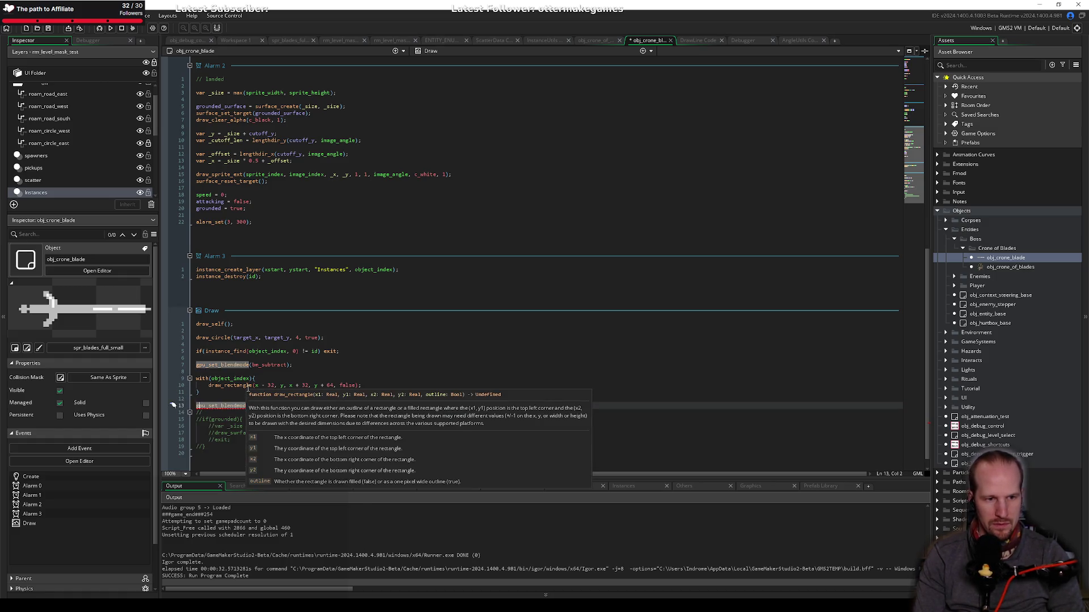
type("bm_normal)")
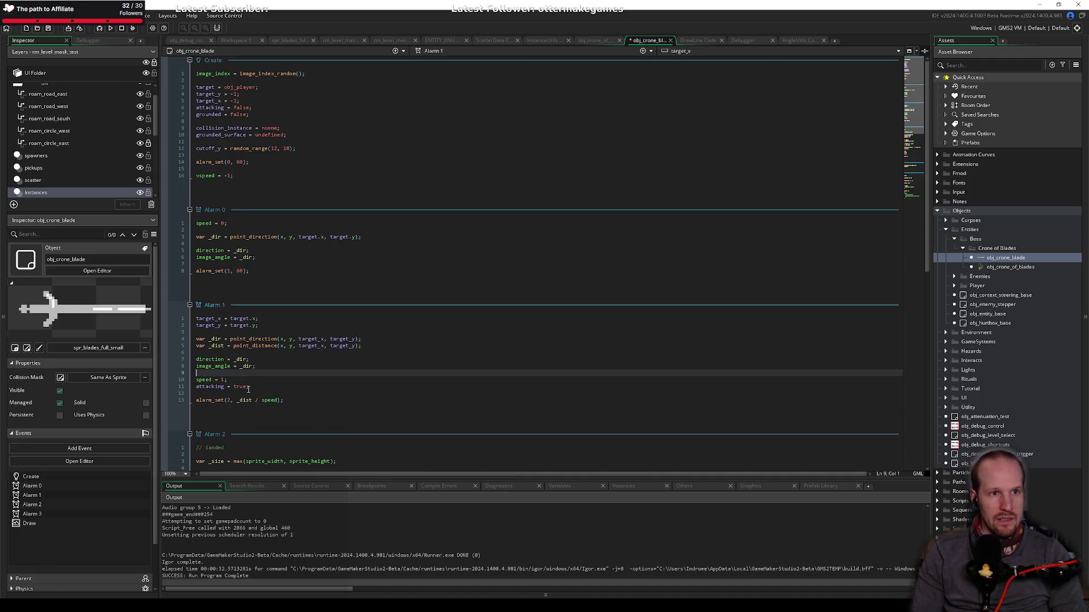
scroll(266, 388, "down", 1)
left_click(290, 388)
key("Down")
key("End")
type(";")
key("ctrl+s")
Step: Change the rectangle's top coordinate to y - 32, save, and start a debug run
key("Up")
key("Up")
key("Up")
key("Right")
key("Right")
key("Right")
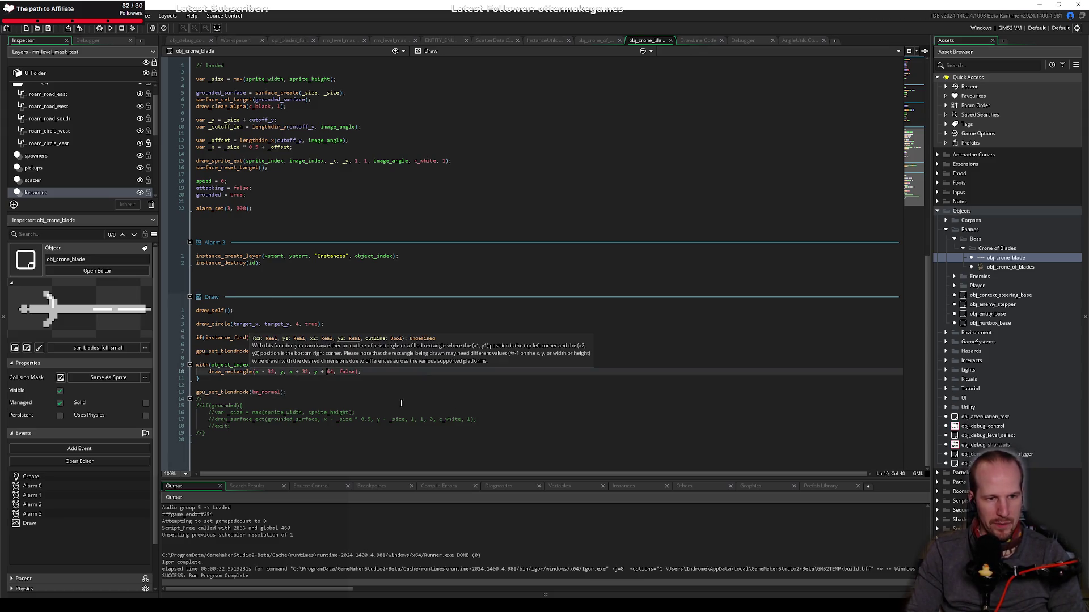
left_click(288, 385)
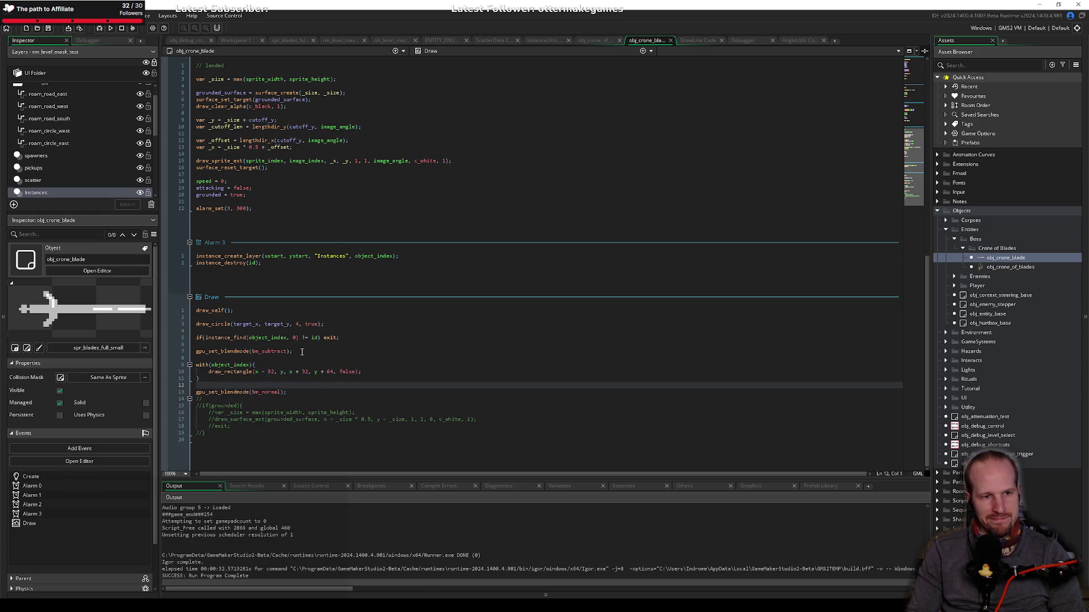
left_click(301, 358)
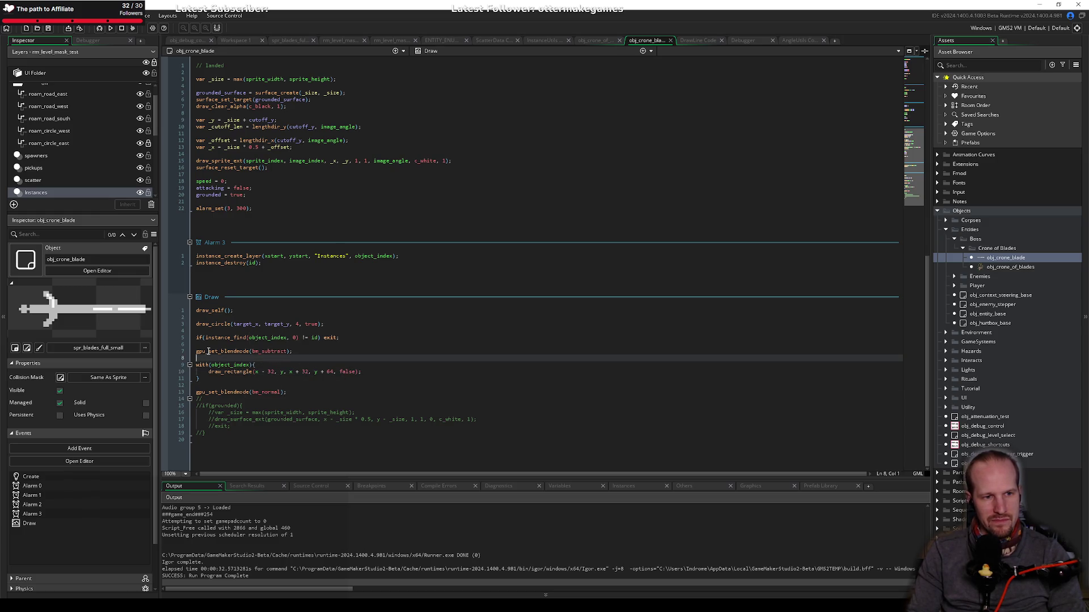
key("ctrl+z")
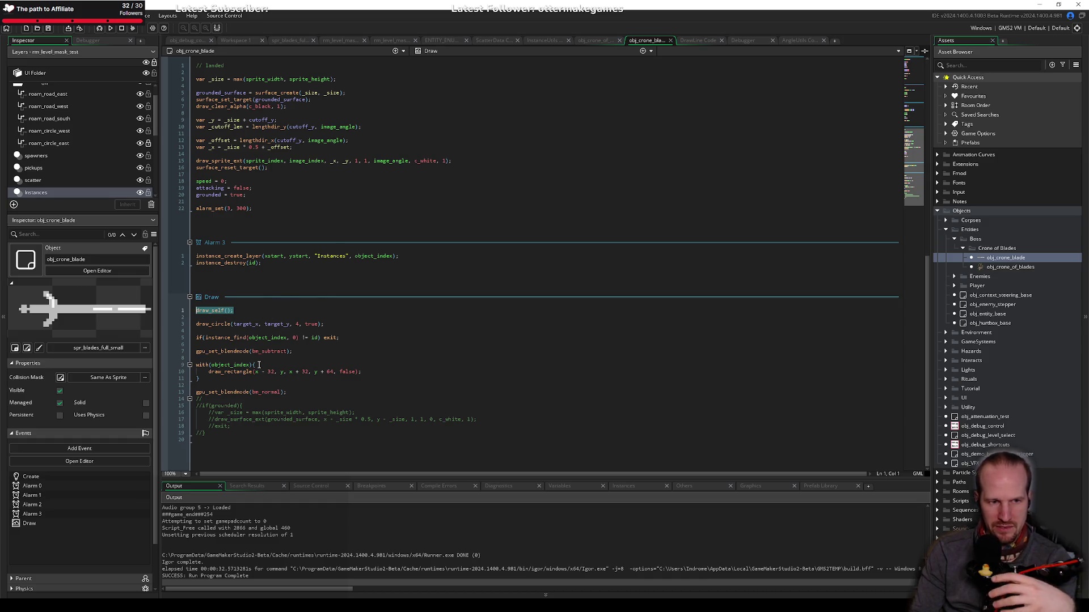
left_click(256, 372)
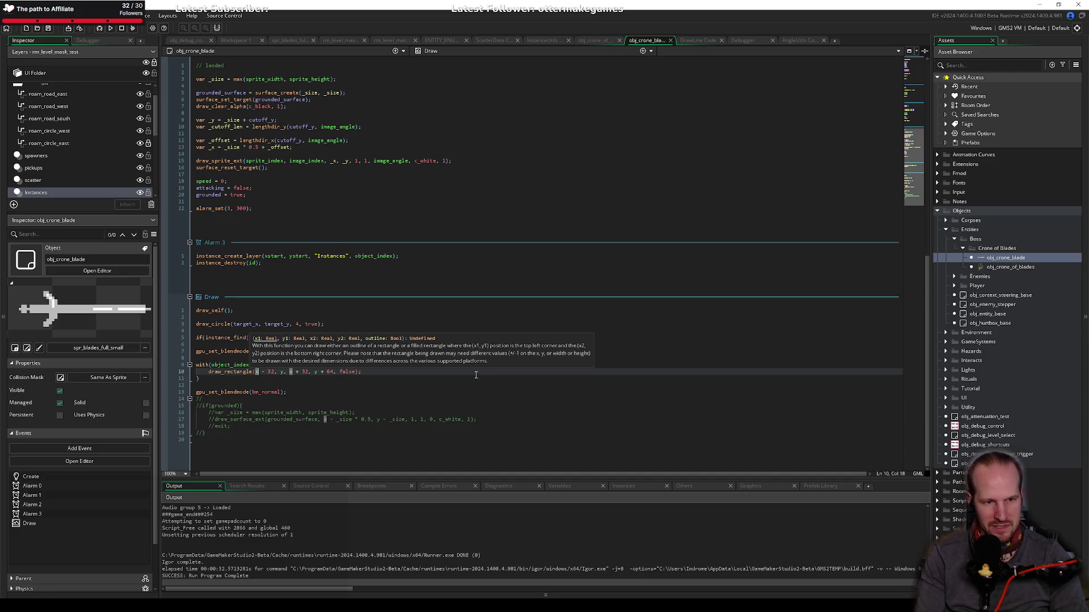
key("Right")
key("Right")
key("Right")
type("- 32")
key("ctrl+s")
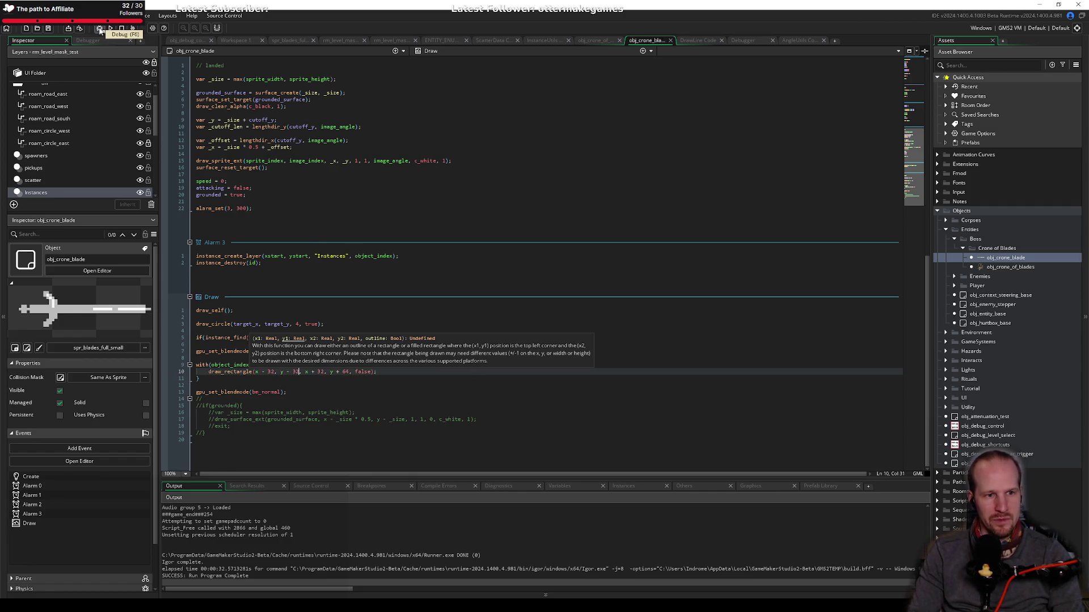
left_click(100, 30)
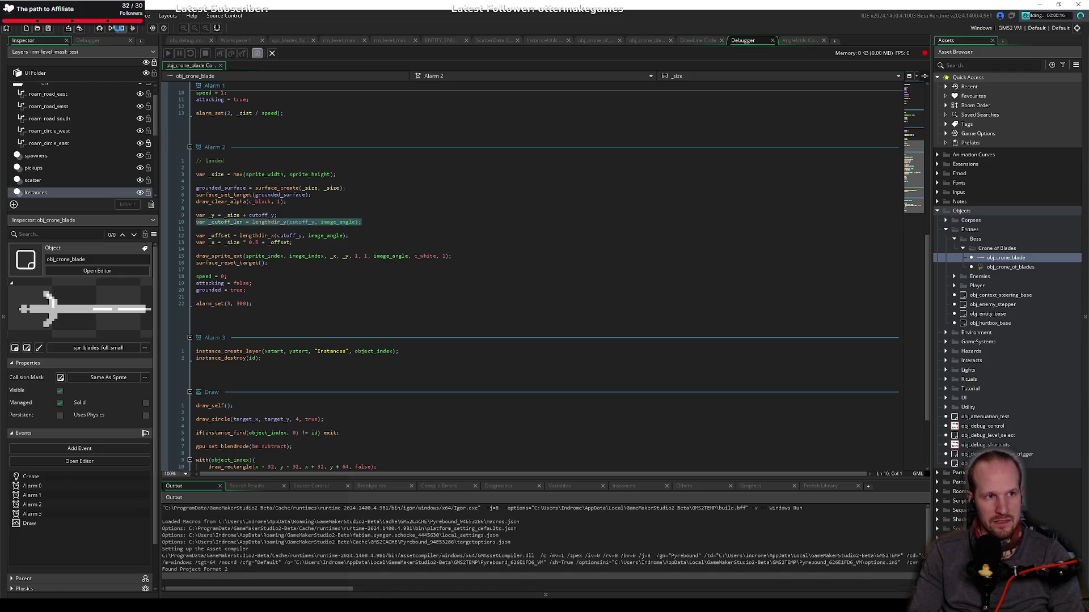
Step: Insert if(grounded == false) continue; as the first line inside with(object_index)
scroll(299, 354, "down", 2)
scroll(299, 354, "down", 3)
left_click(273, 366)
key("Return")
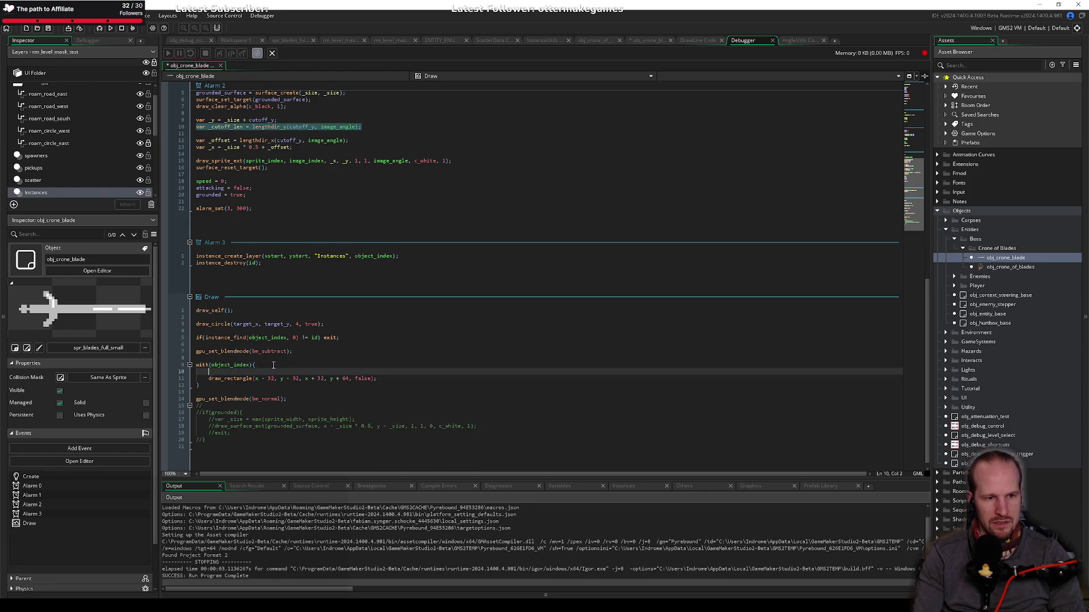
type("if(g")
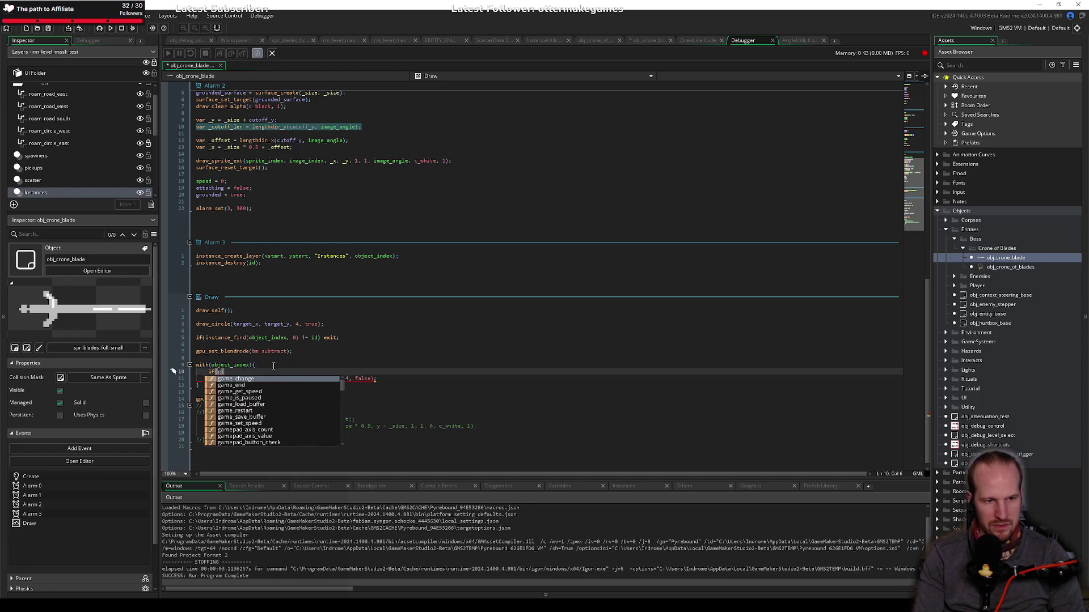
type("rounded == fals")
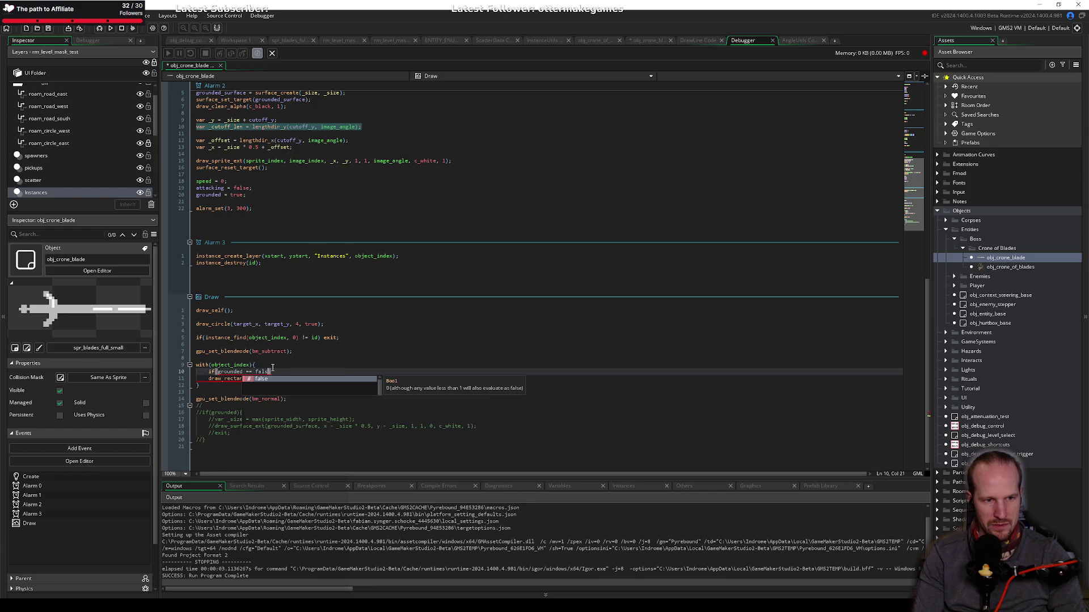
type("e){ontinue;")
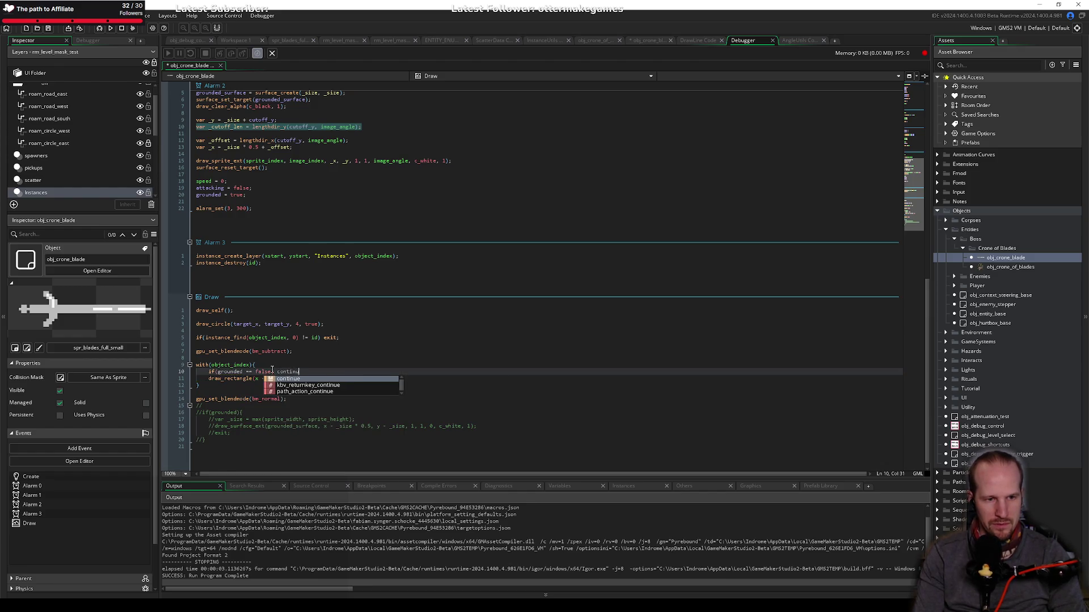
key("Return")
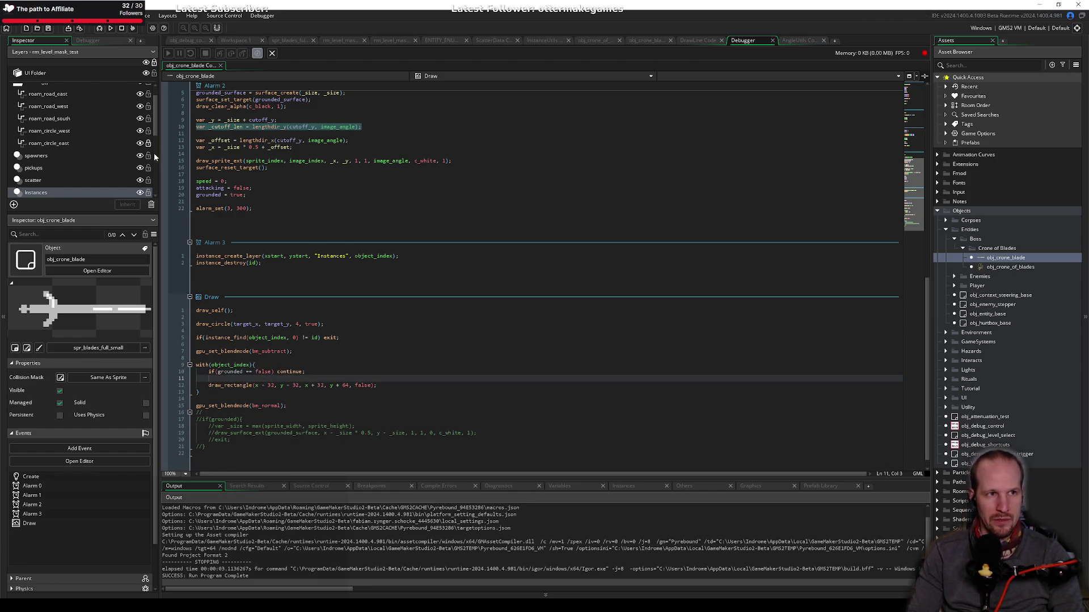
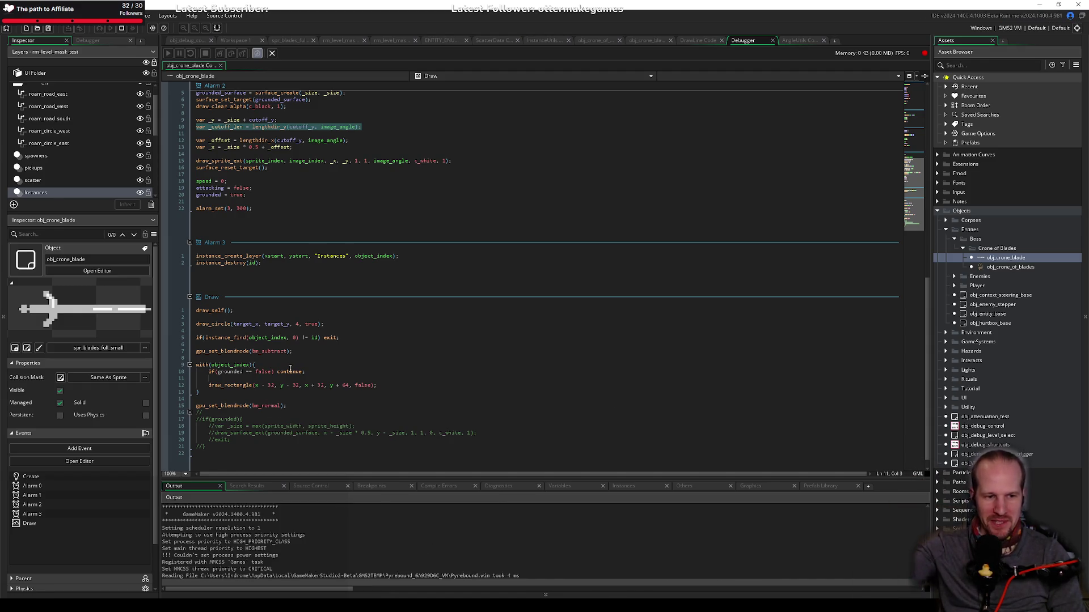
Step: Play a level briefly, moving the player right and down-left, then close the running game
key("Return")
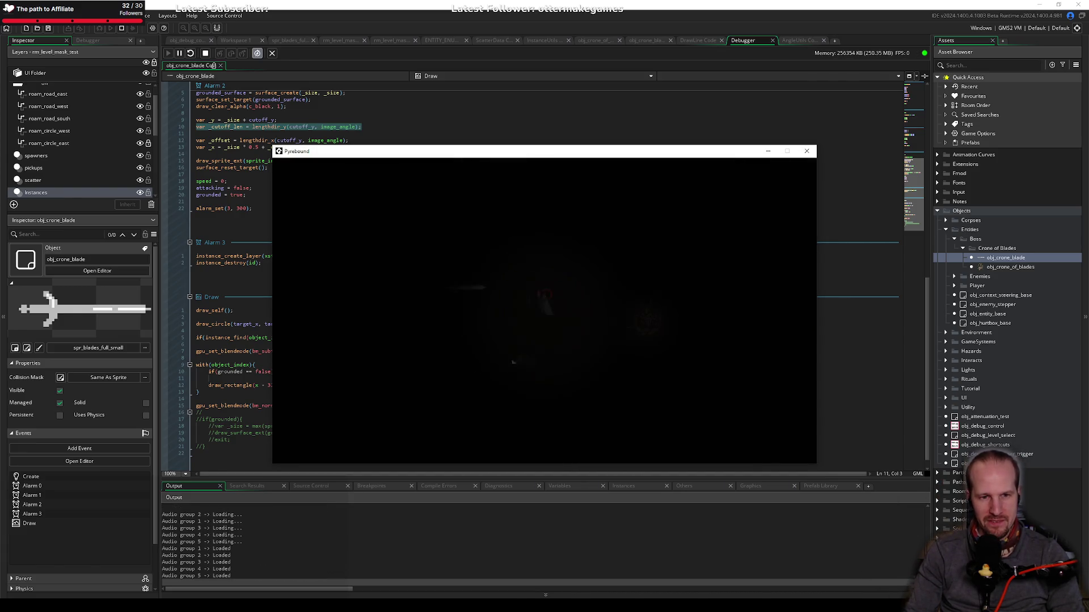
key("d")
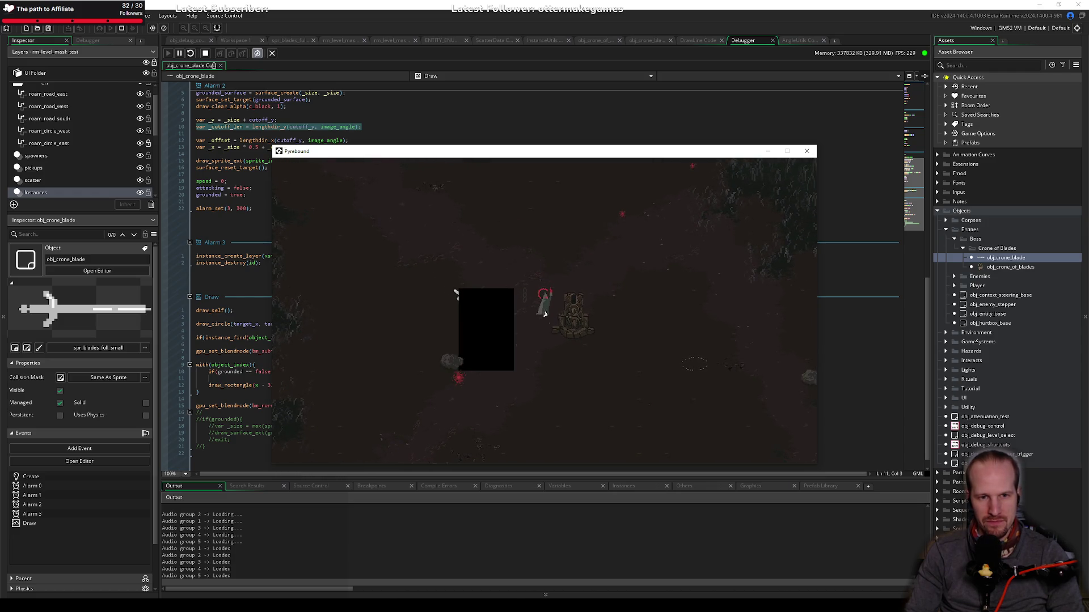
key("s")
key("a")
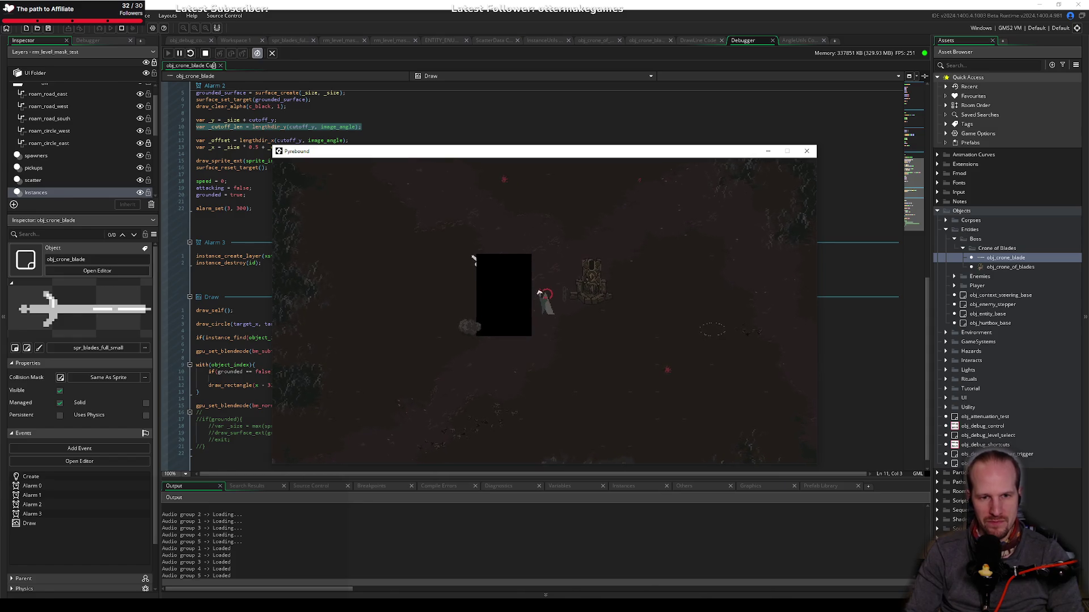
left_click(806, 150)
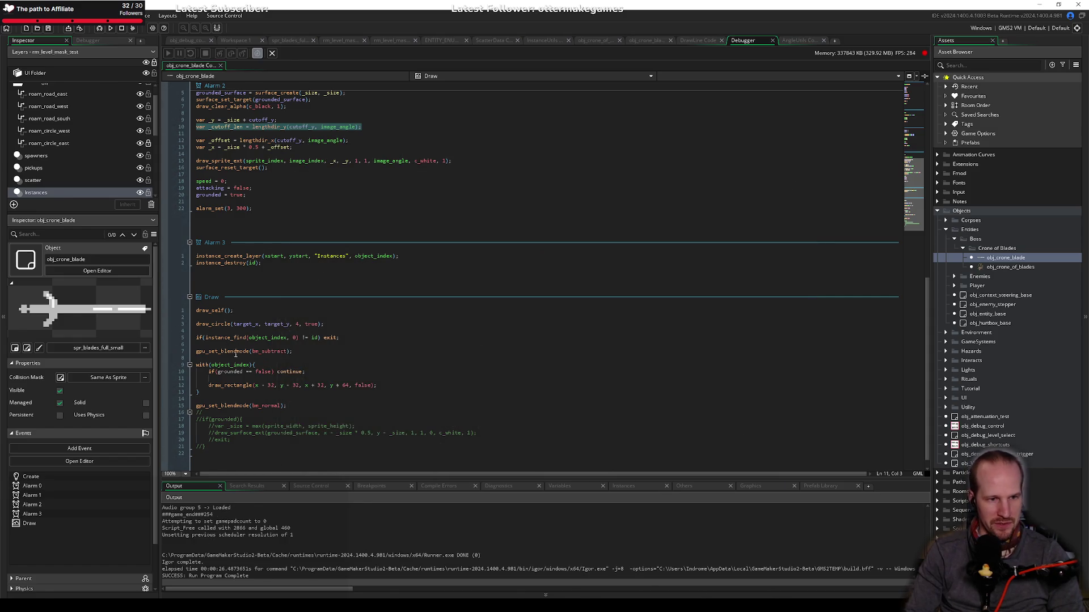
Step: Comment out the surface-drawing lines in Alarm 2 with Ctrl+K
left_click(258, 385)
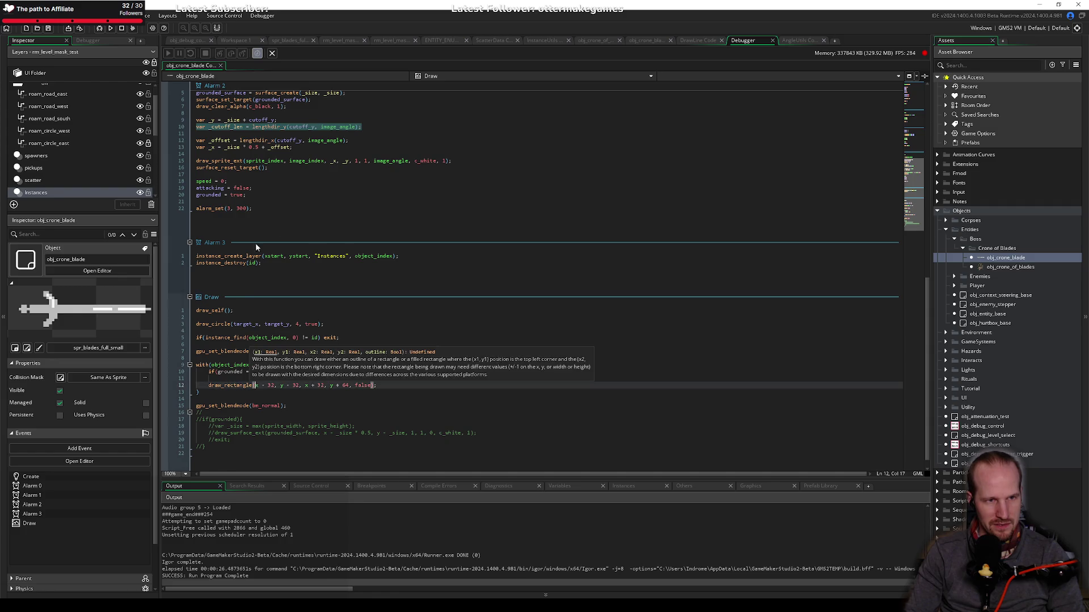
scroll(288, 211, "up", 4)
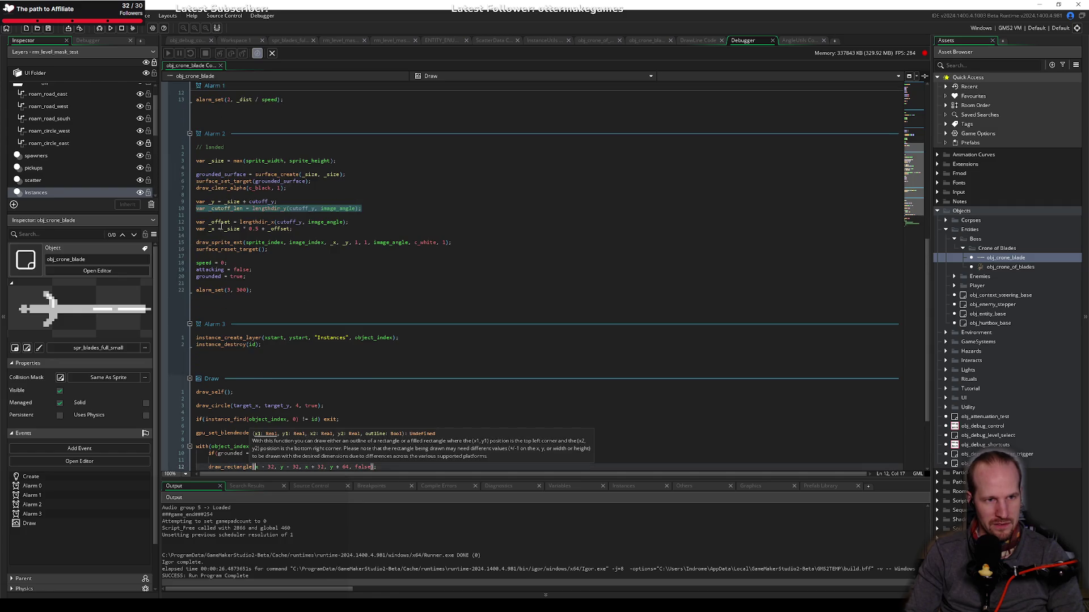
mouse_move(270, 249)
left_mouse_down()
mouse_move(227, 208)
mouse_move(152, 171)
left_mouse_up()
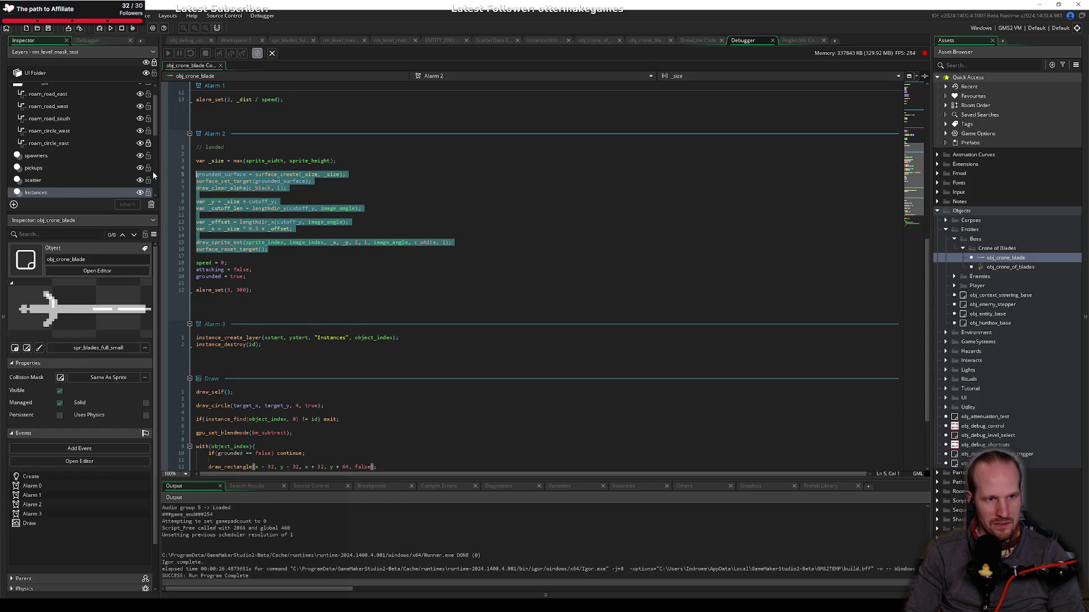
key("ctrl+k")
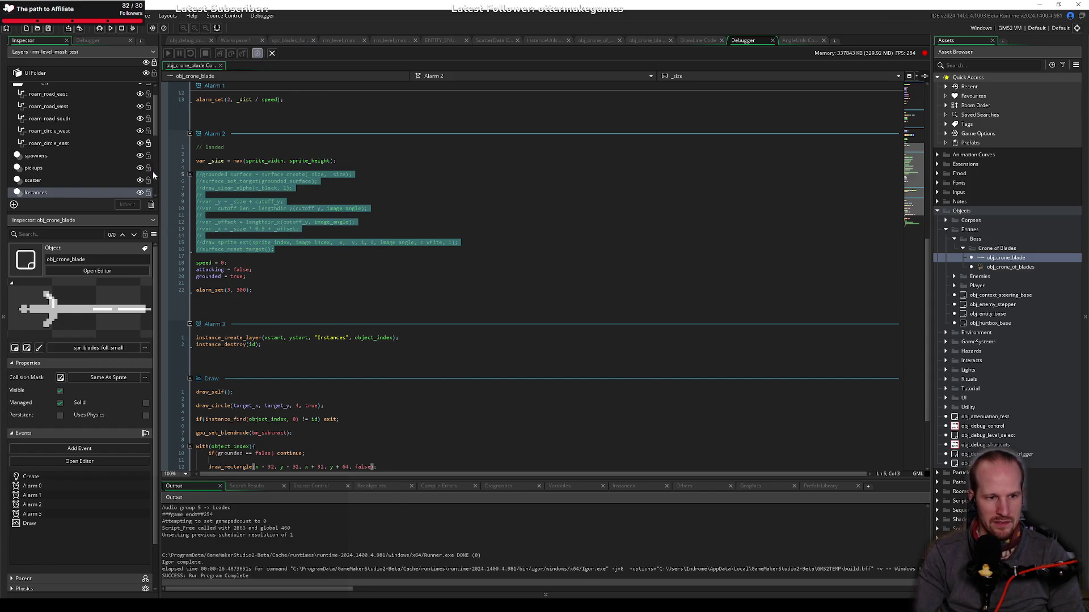
Step: Delete the blend-mode masking block (lines 5–15) from the Draw event
left_click(261, 425)
scroll(284, 408, "down", 4)
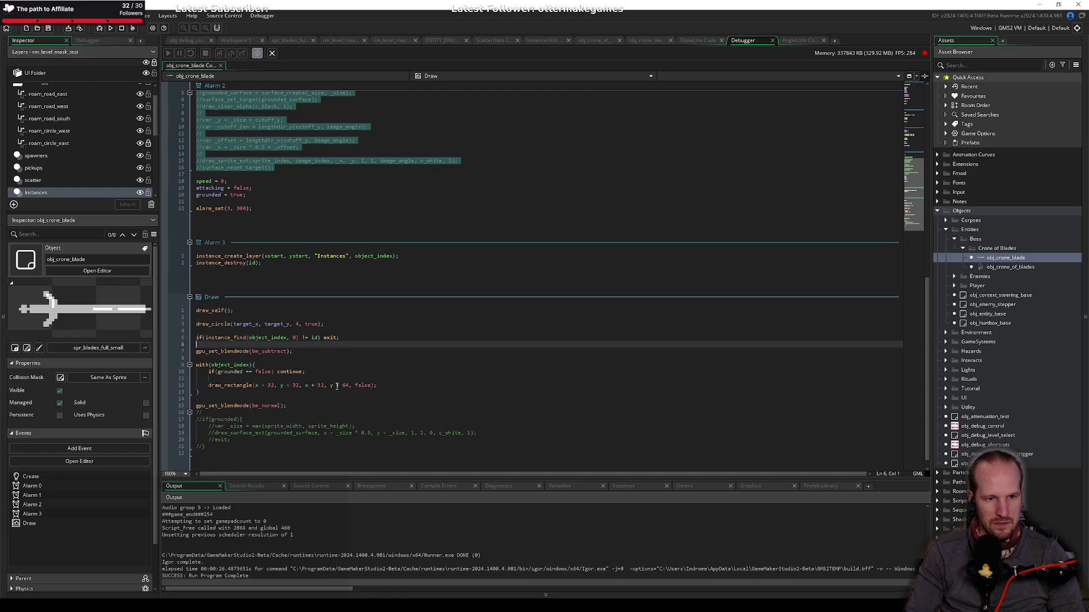
mouse_move(230, 386)
left_click(239, 386)
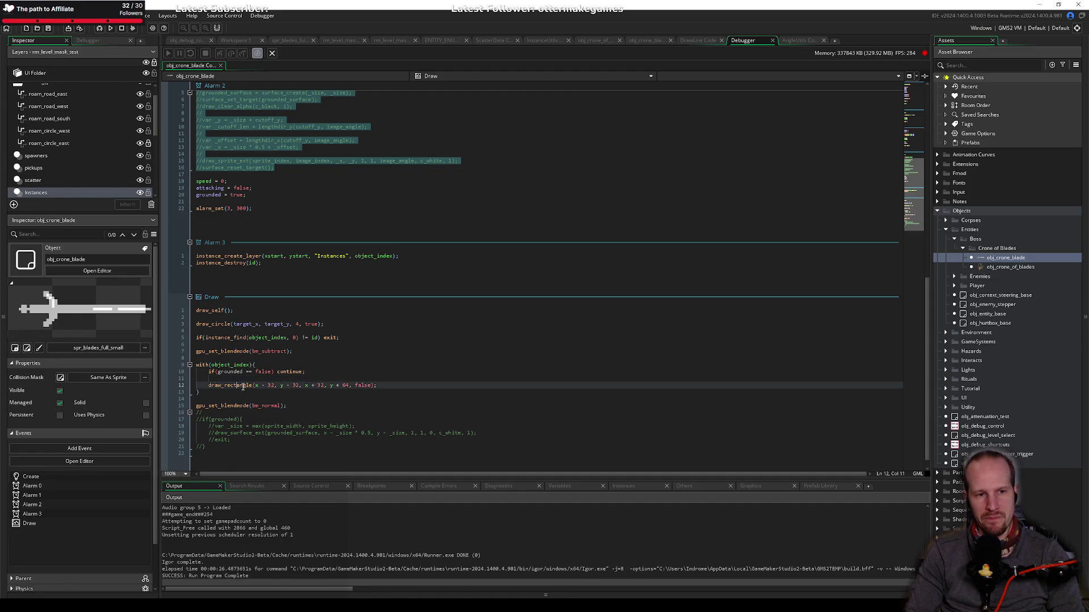
double_click(238, 385)
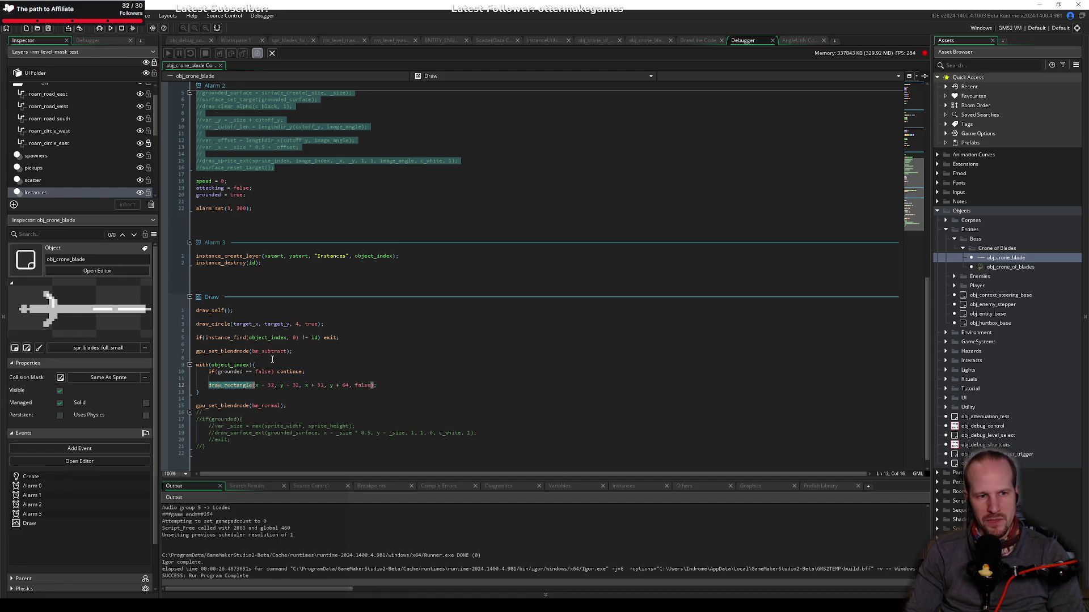
left_click_drag(208, 351, 256, 405)
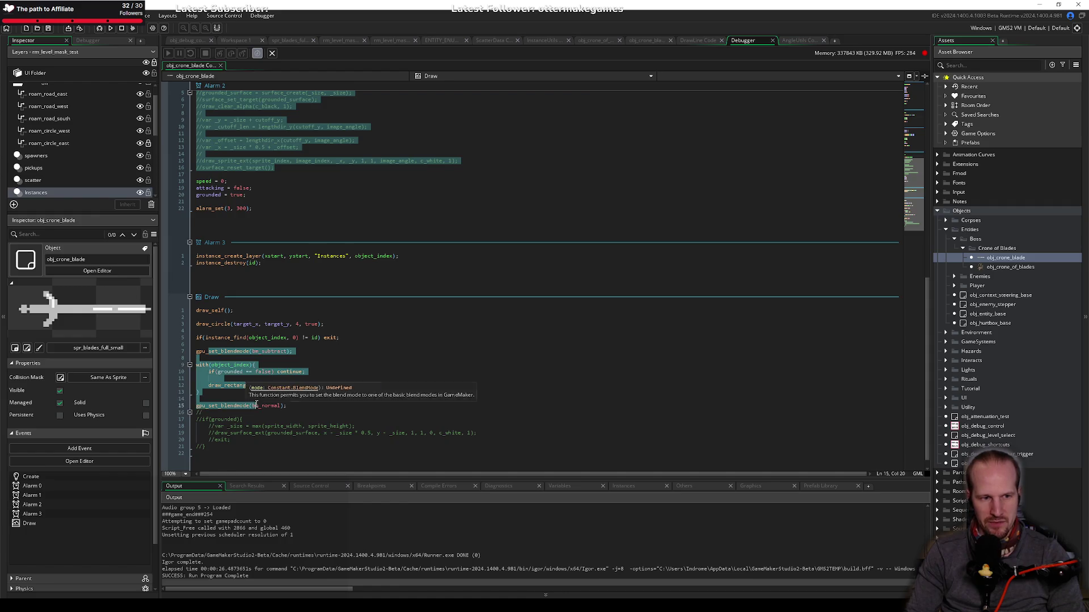
left_click(303, 405)
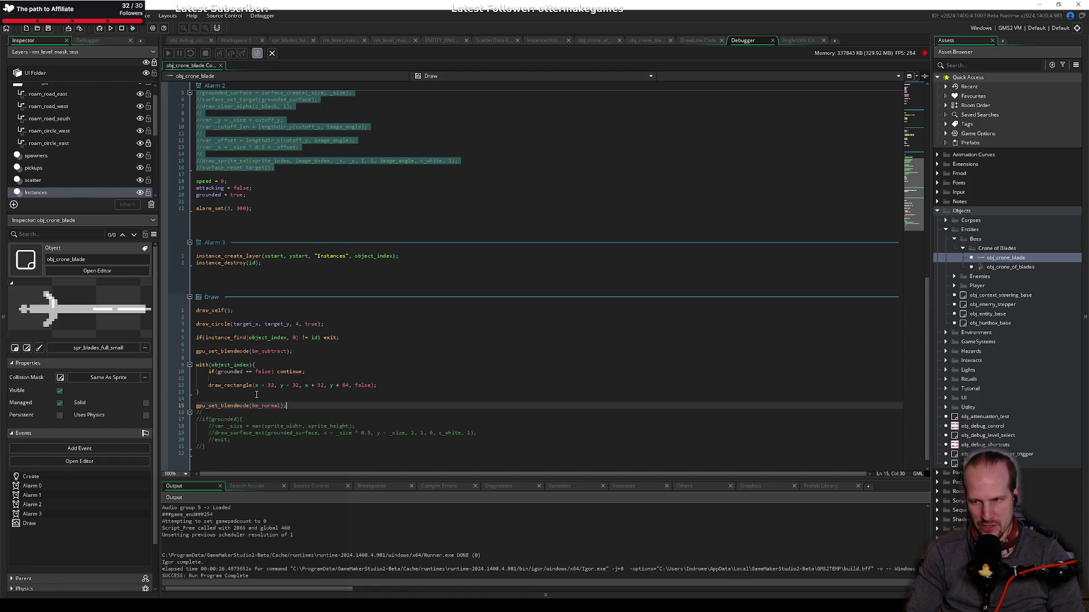
left_click(315, 359)
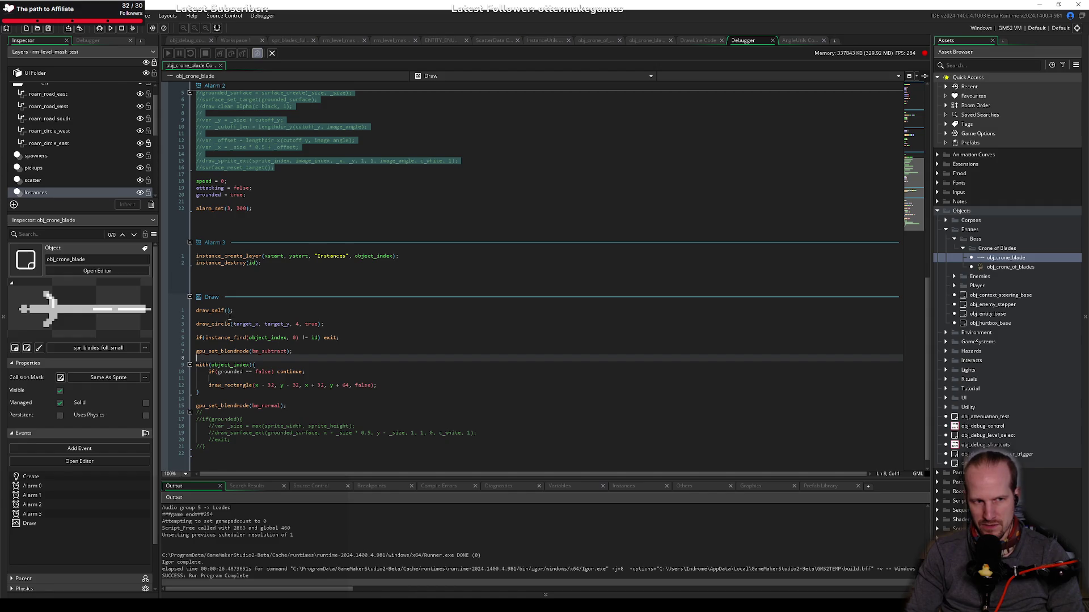
left_click_drag(193, 338, 268, 406)
left_click(268, 406)
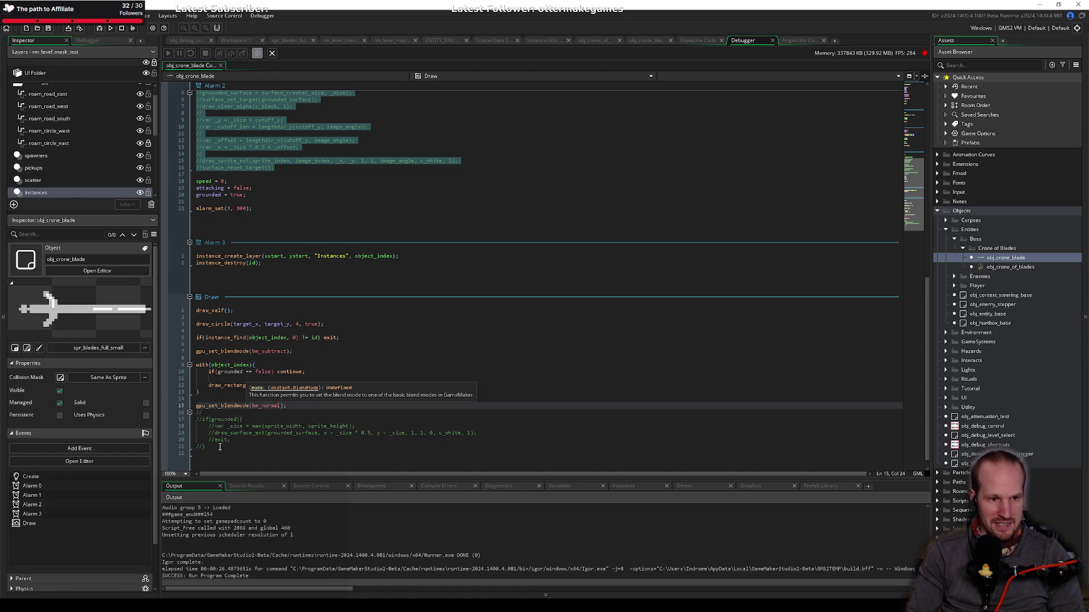
left_click_drag(288, 406, 165, 336)
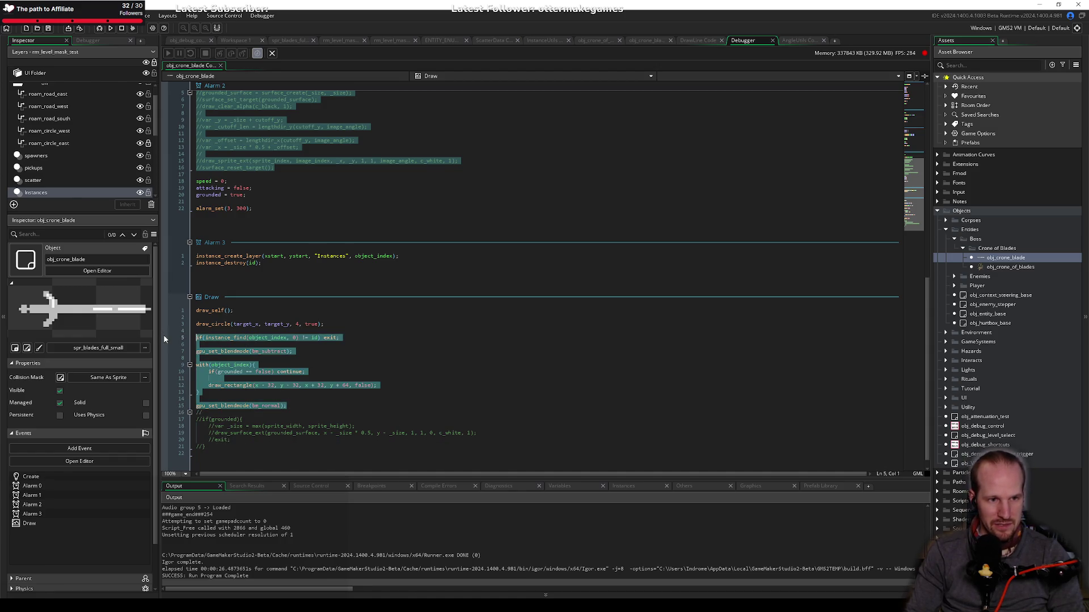
key("Delete")
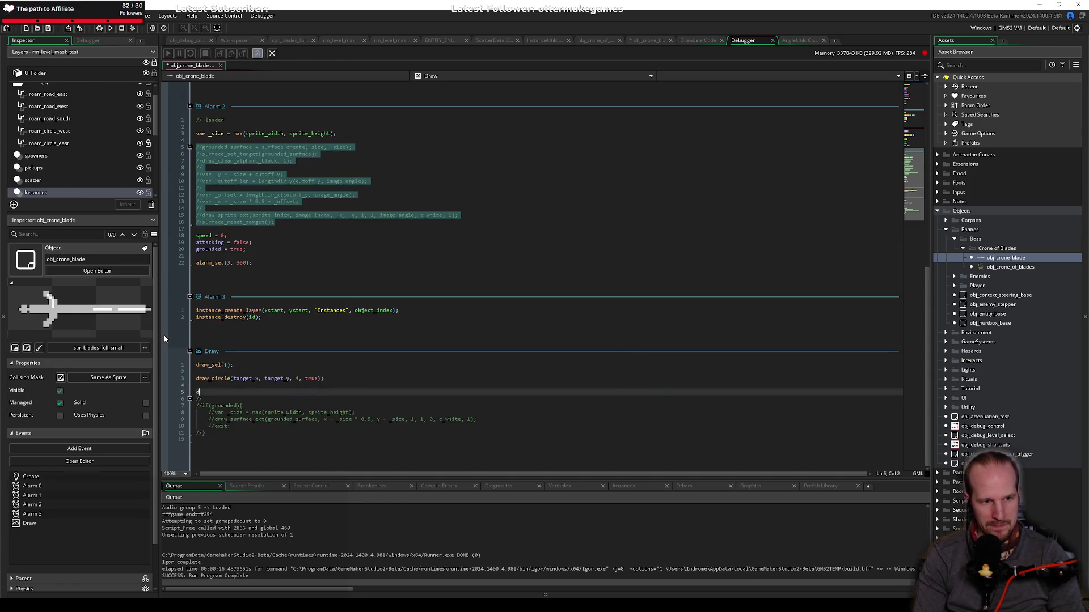
type("draw")
key("BackSpace")
key("BackSpace")
key("BackSpace")
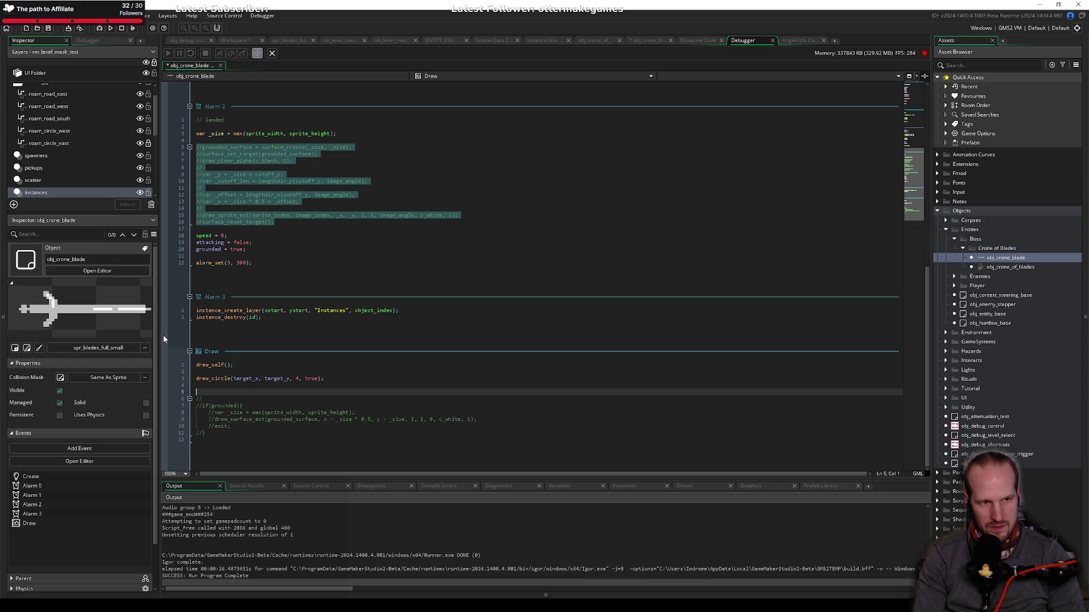
scroll(234, 207, "up", 8)
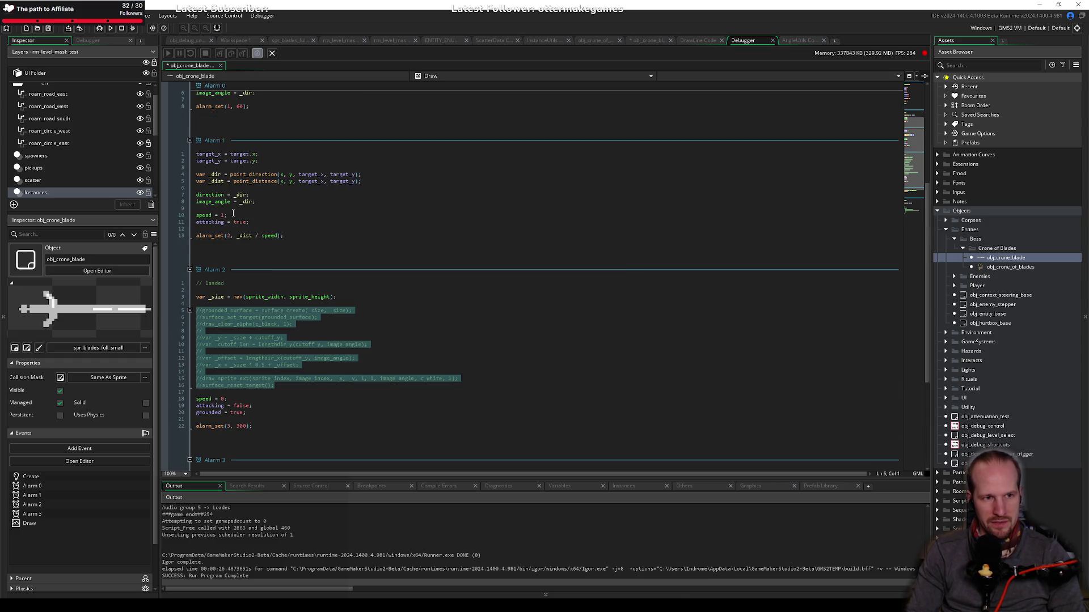
left_click(287, 234)
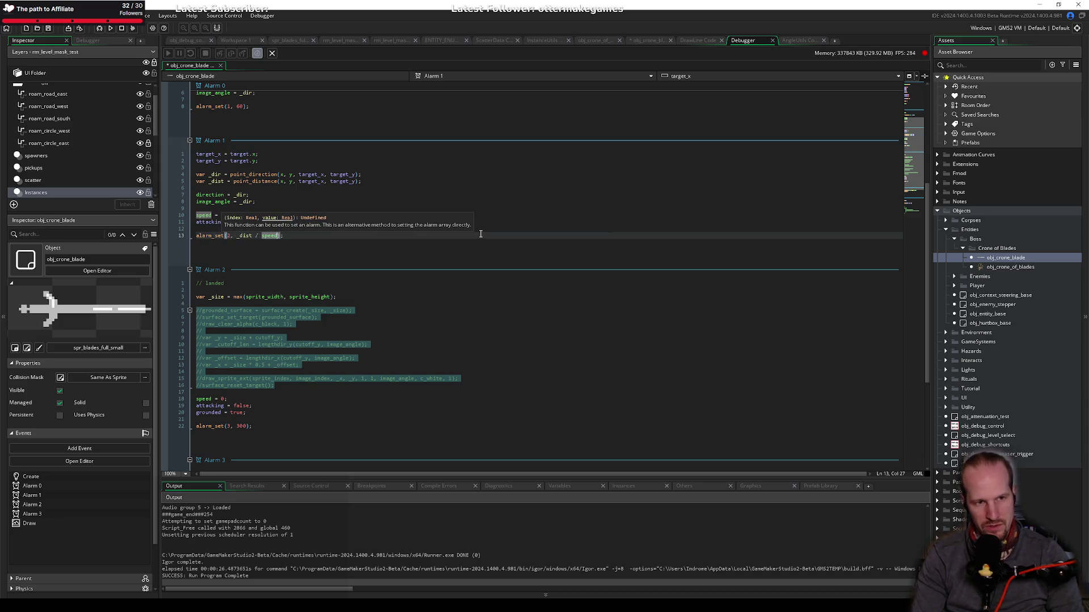
key("Left")
key("Left")
key("Left")
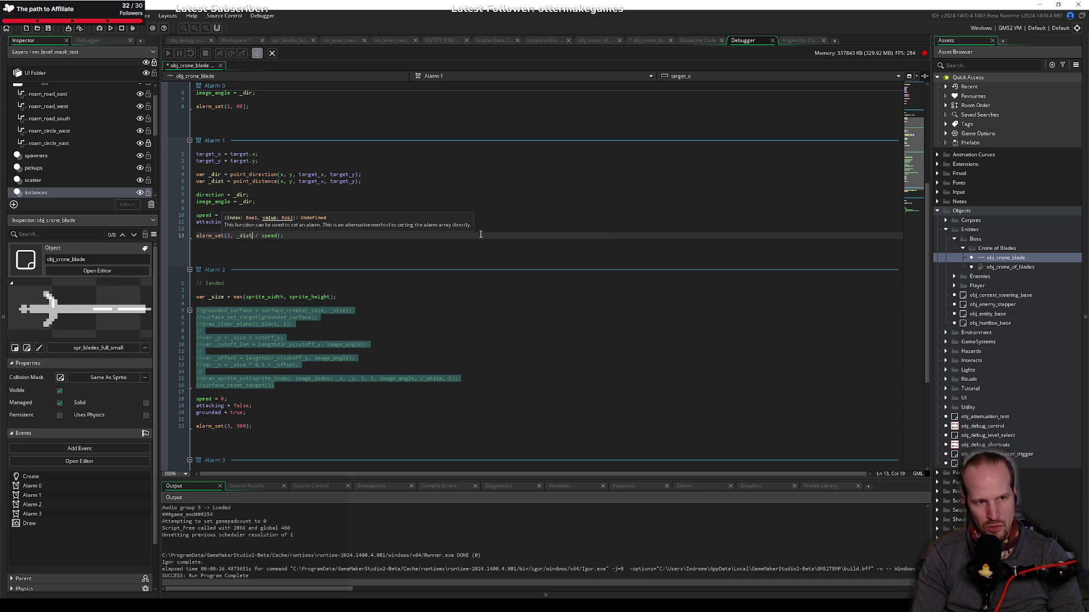
type("+  ")
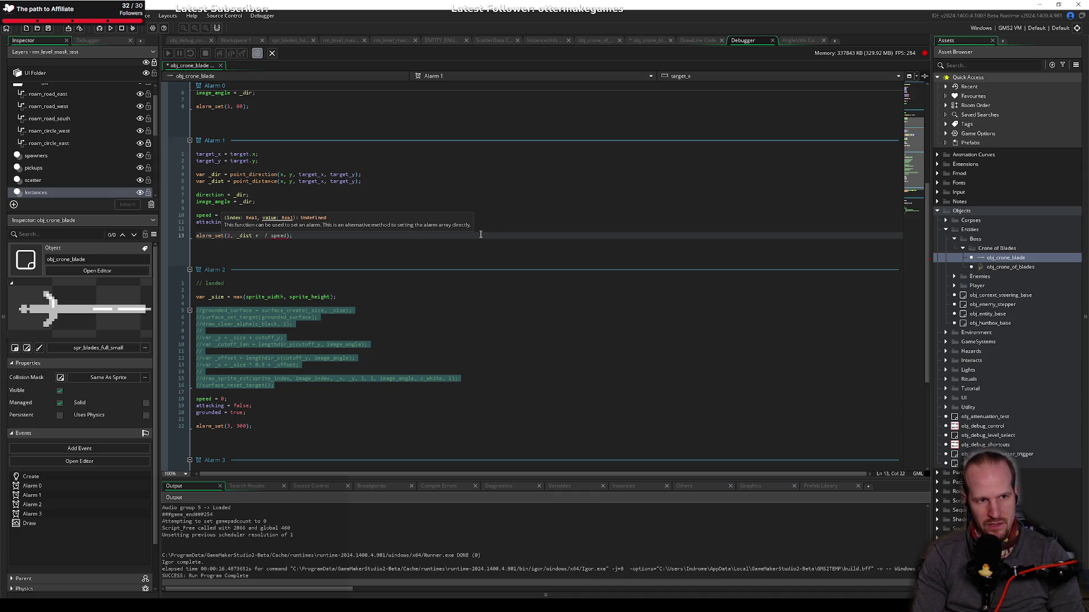
type("cu")
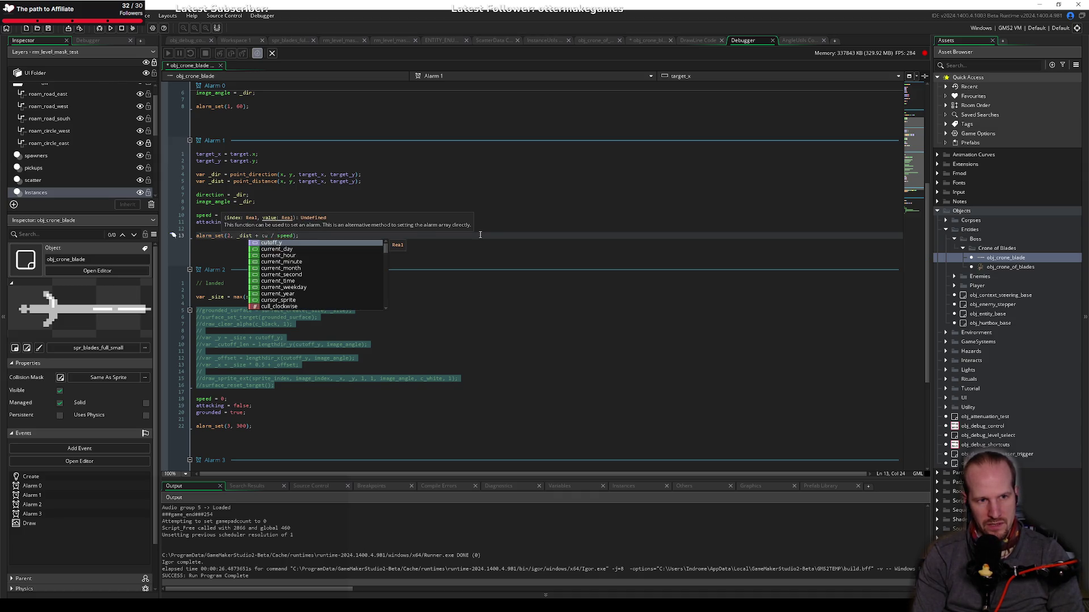
key("Return")
type(")")
key("ctrl+Left")
key("ctrl+Left")
key("ctrl+Left")
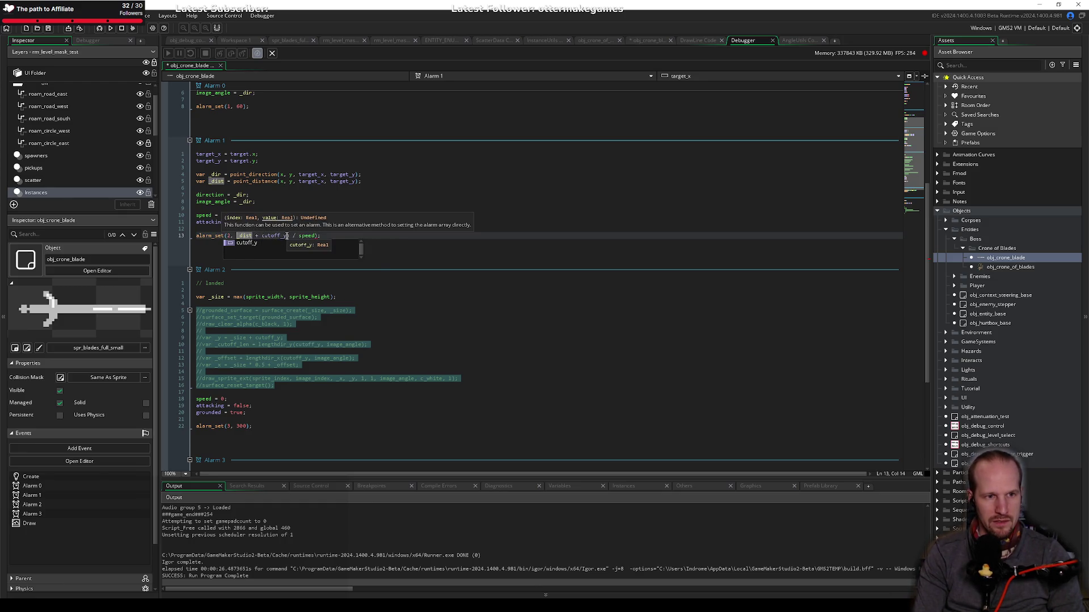
type("(")
left_click(287, 236)
type(")")
key("End")
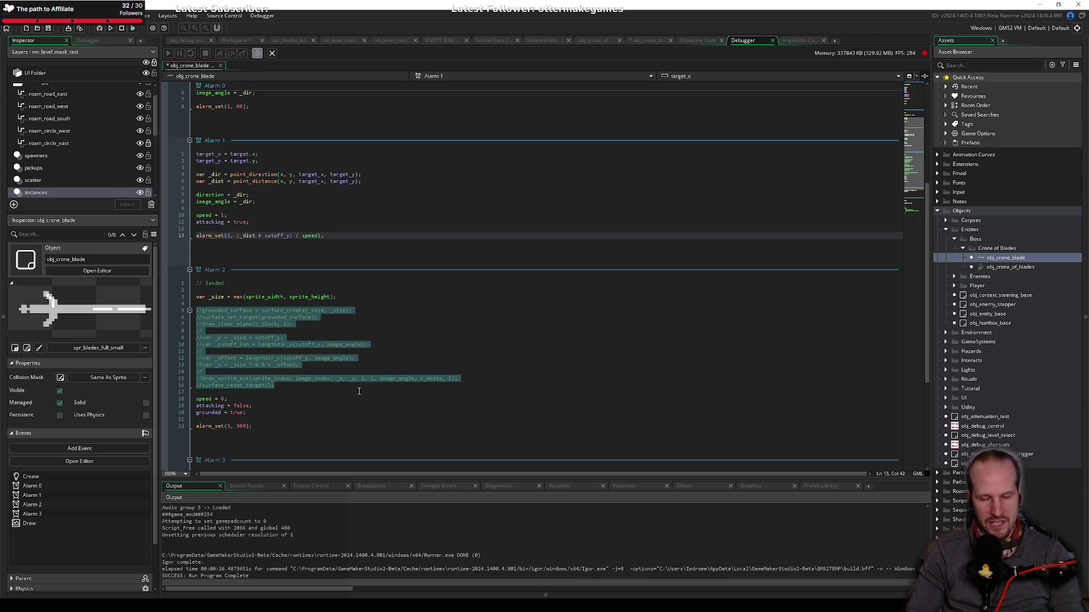
scroll(298, 376, "down", 3)
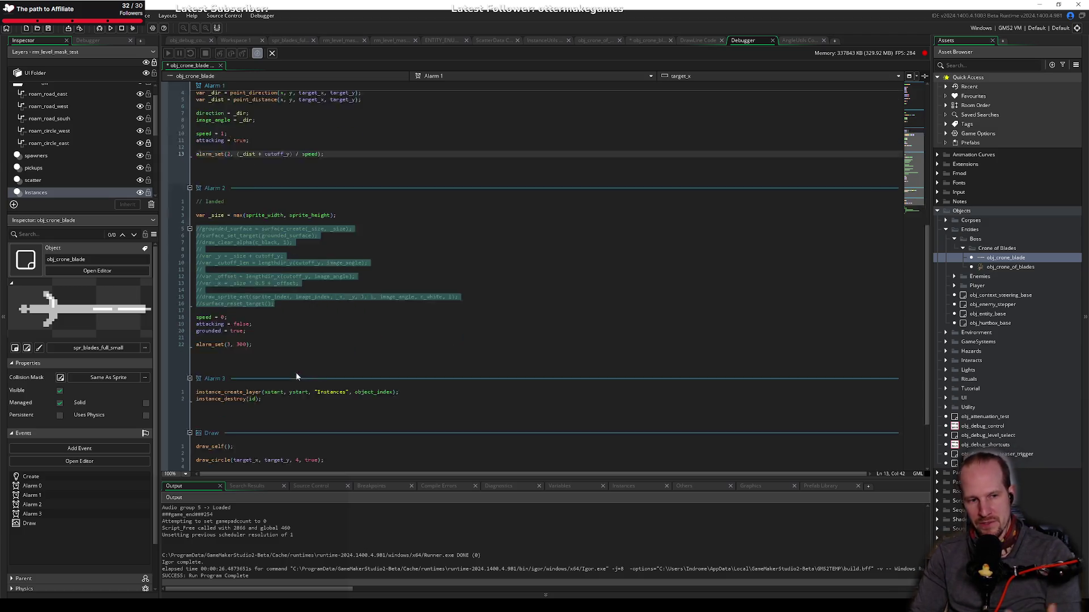
scroll(298, 376, "down", 3)
left_click(464, 391)
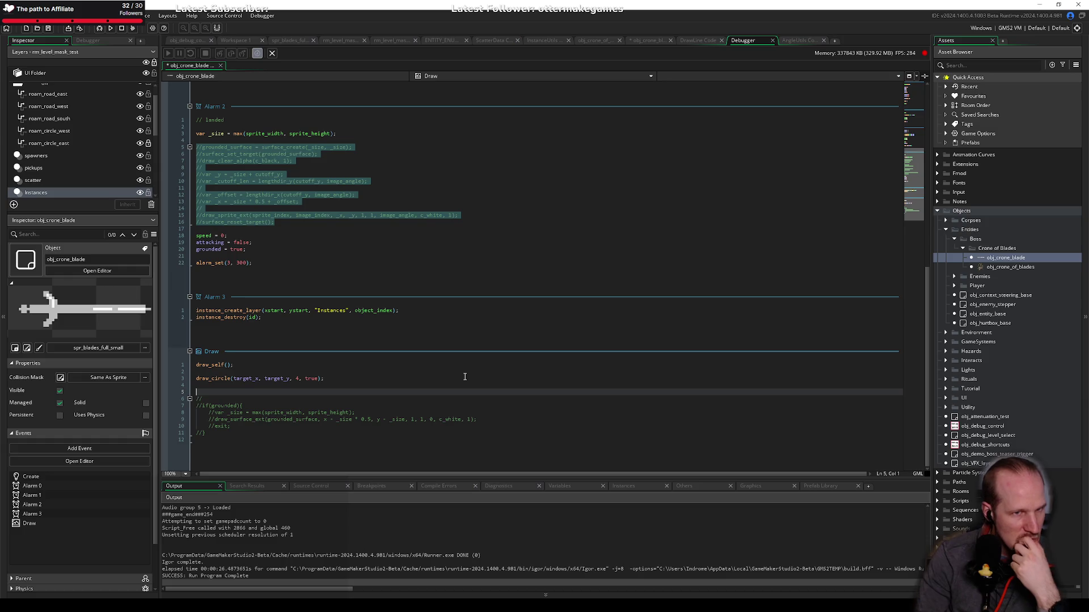
left_click(282, 222)
scroll(282, 227, "up", 4)
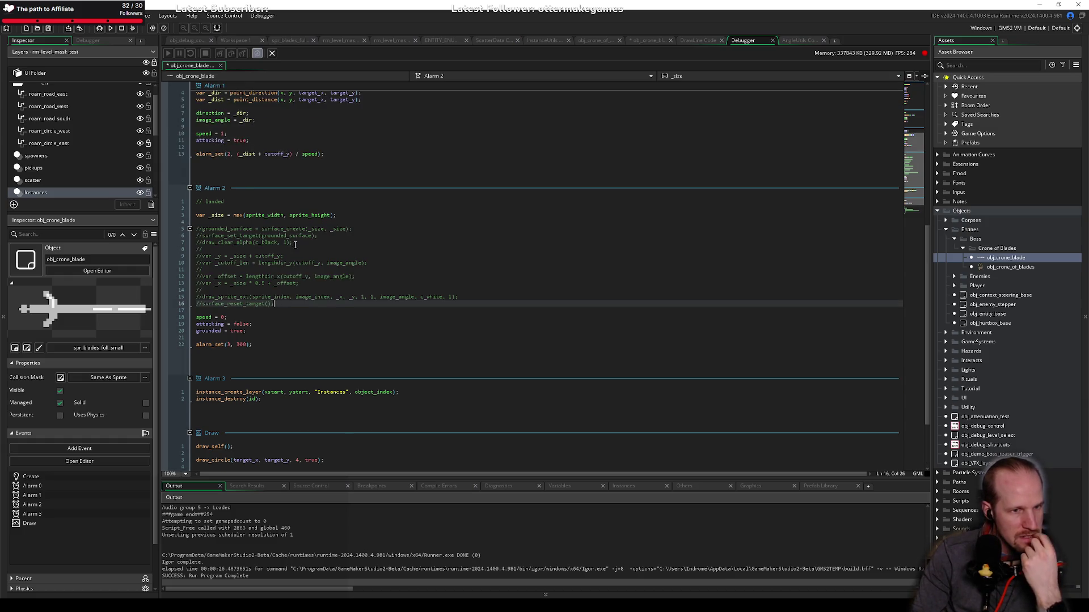
left_click_drag(277, 304, 168, 225)
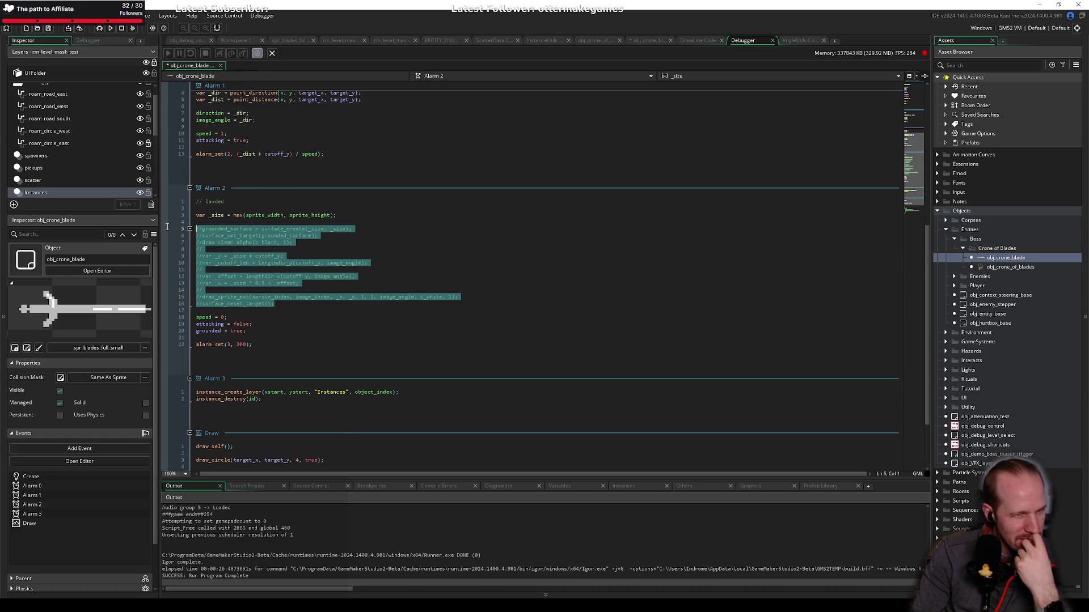
key("ctrl+shift+k")
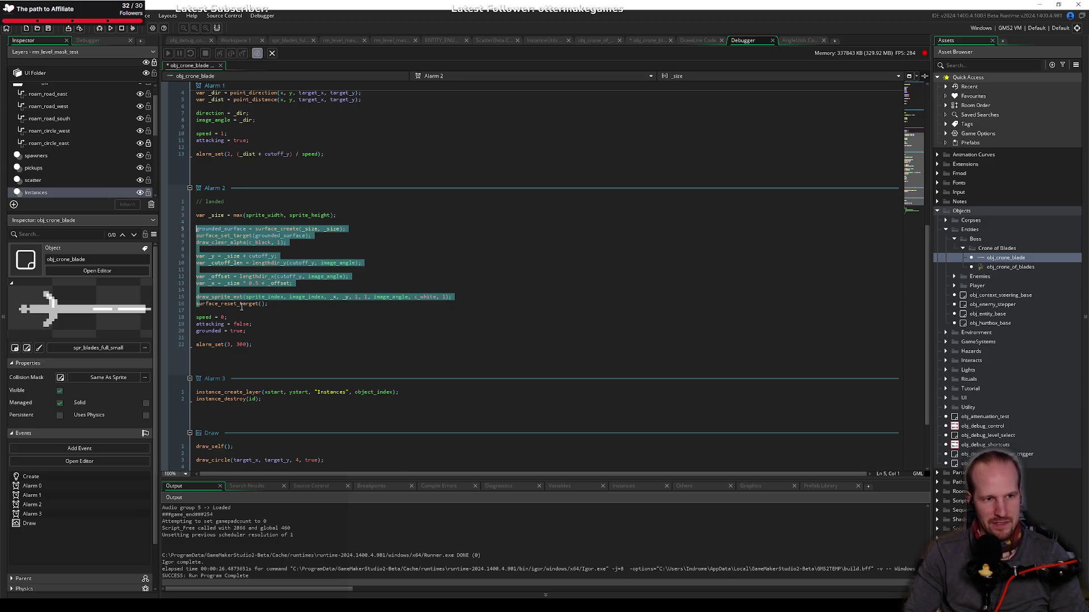
left_click(284, 310)
left_click(223, 164)
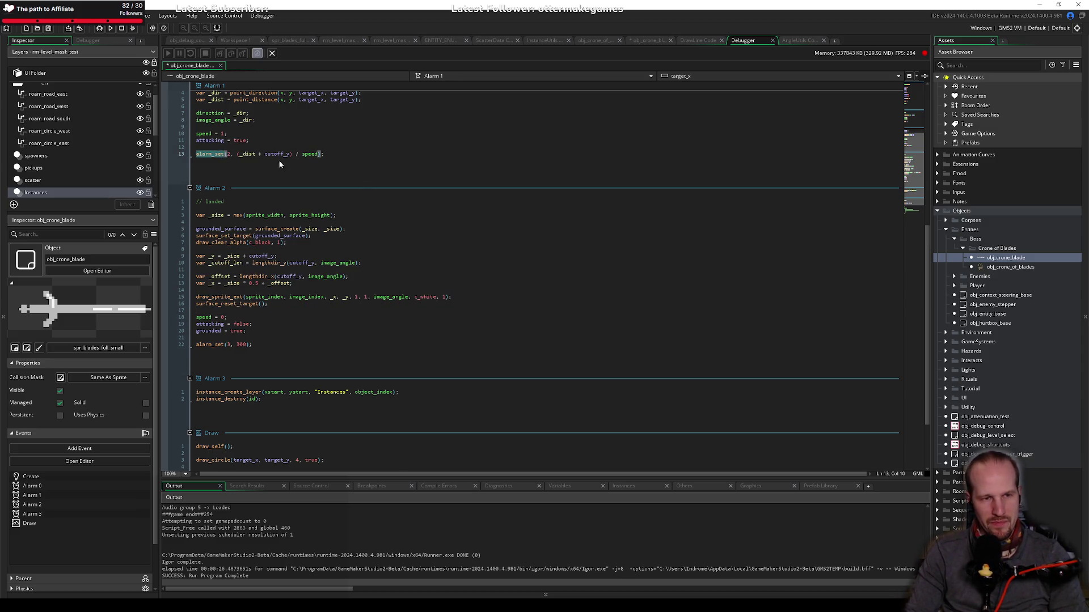
left_click(276, 155)
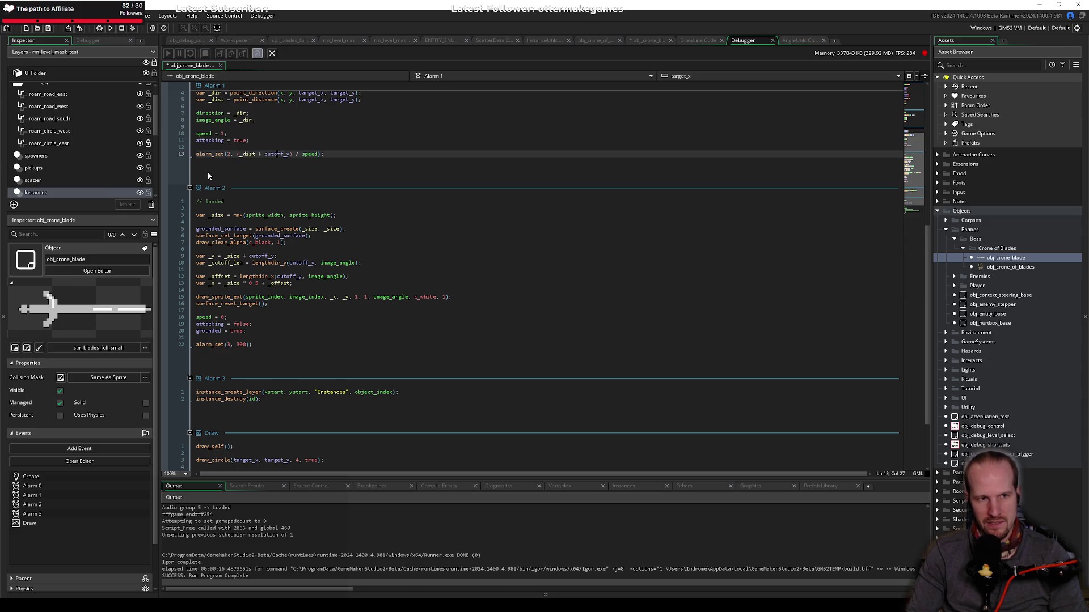
left_click(258, 290)
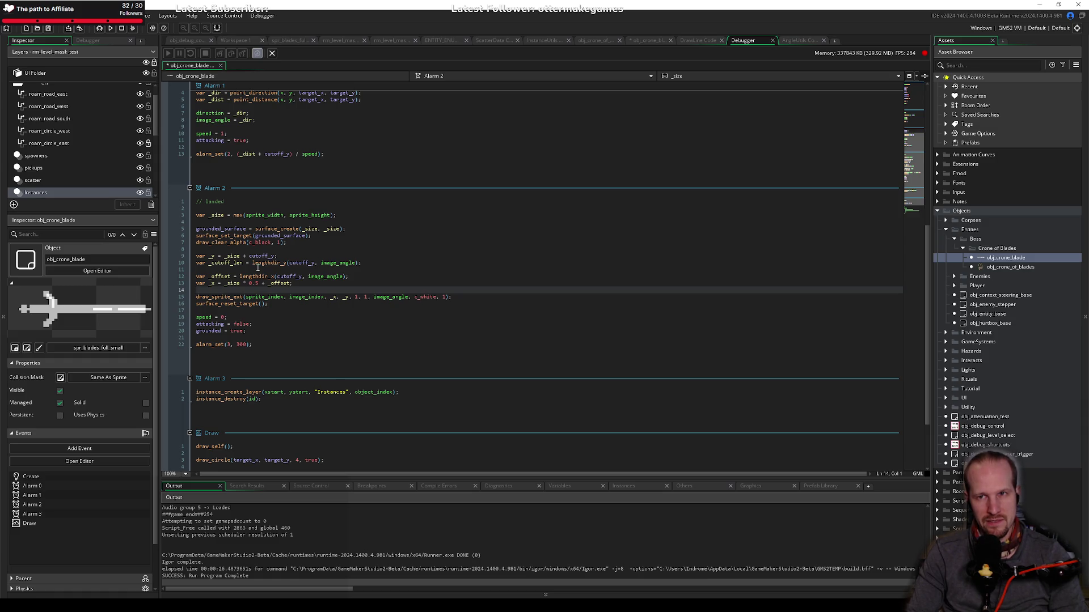
left_click_drag(274, 303, 196, 229)
key("ctrl+k")
left_click(294, 304)
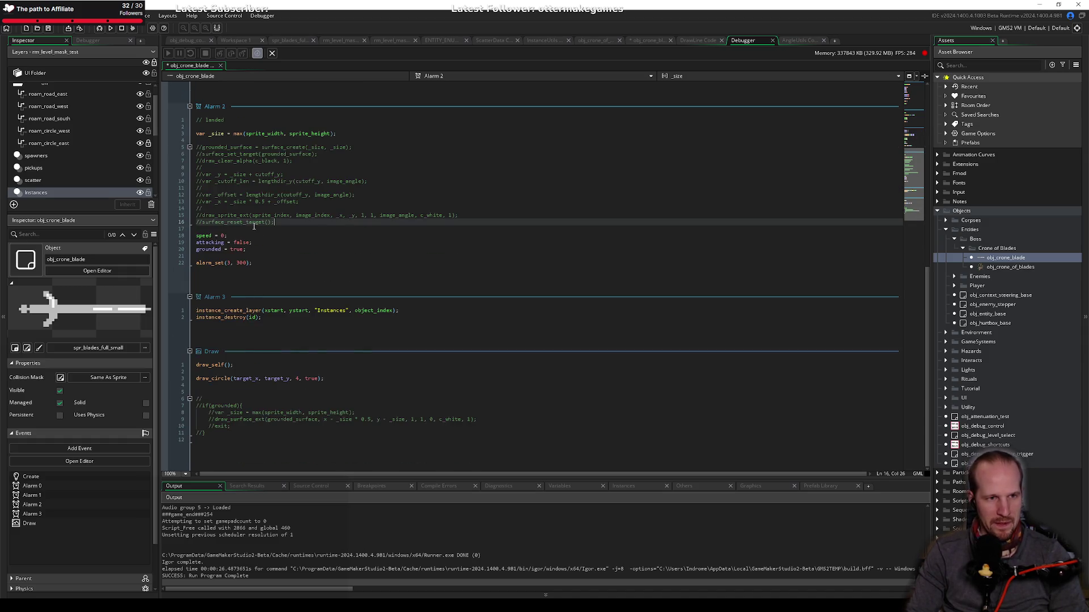
scroll(186, 185, "up", 2)
scroll(226, 359, "down", 3)
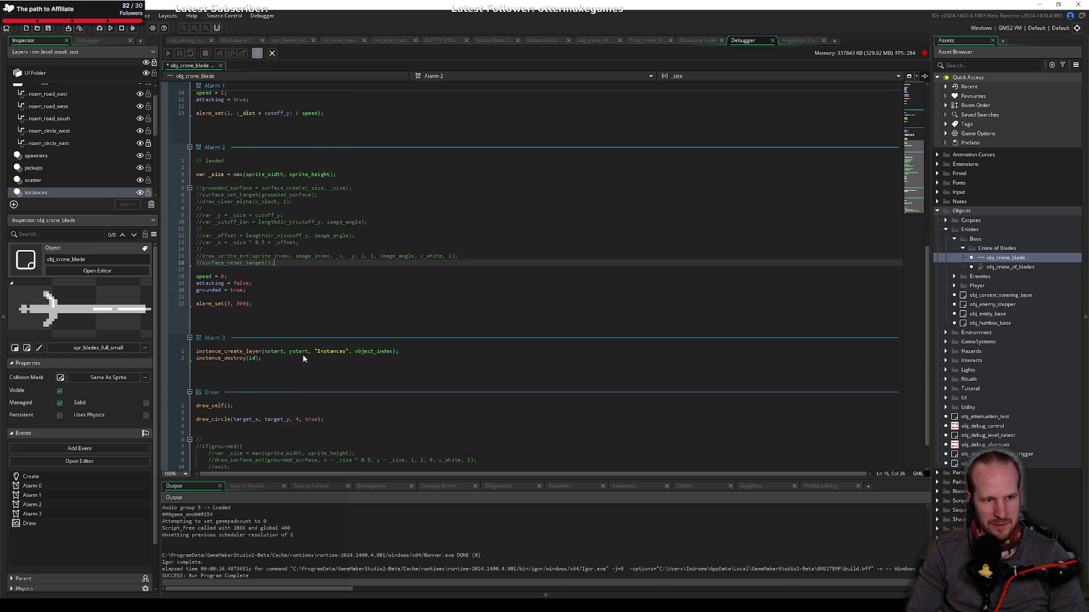
left_click(218, 389)
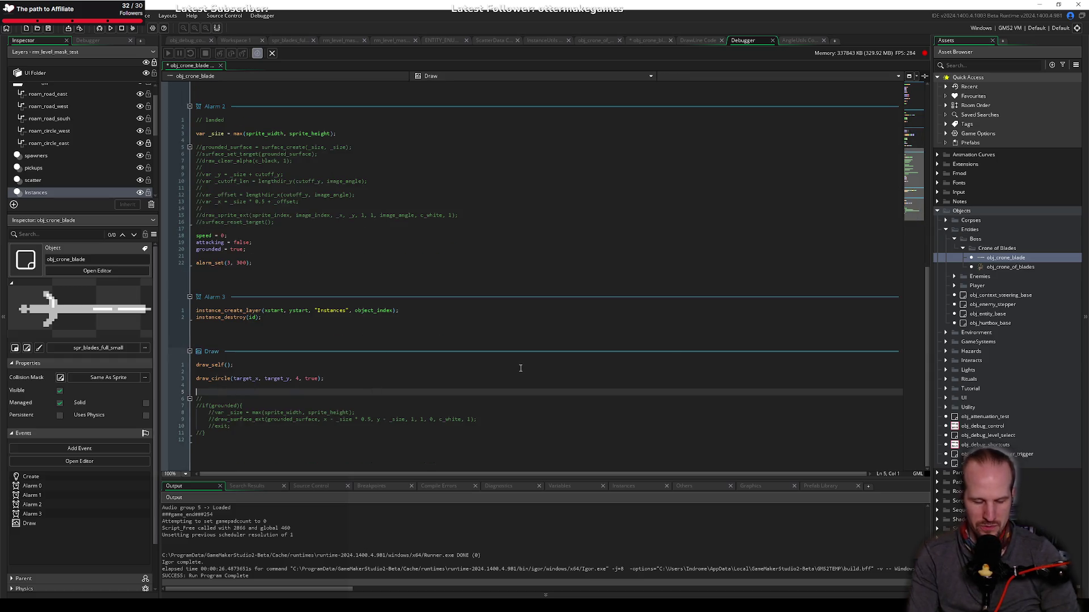
type("gpu")
key("Home")
key("BackSpace")
key("BackSpace")
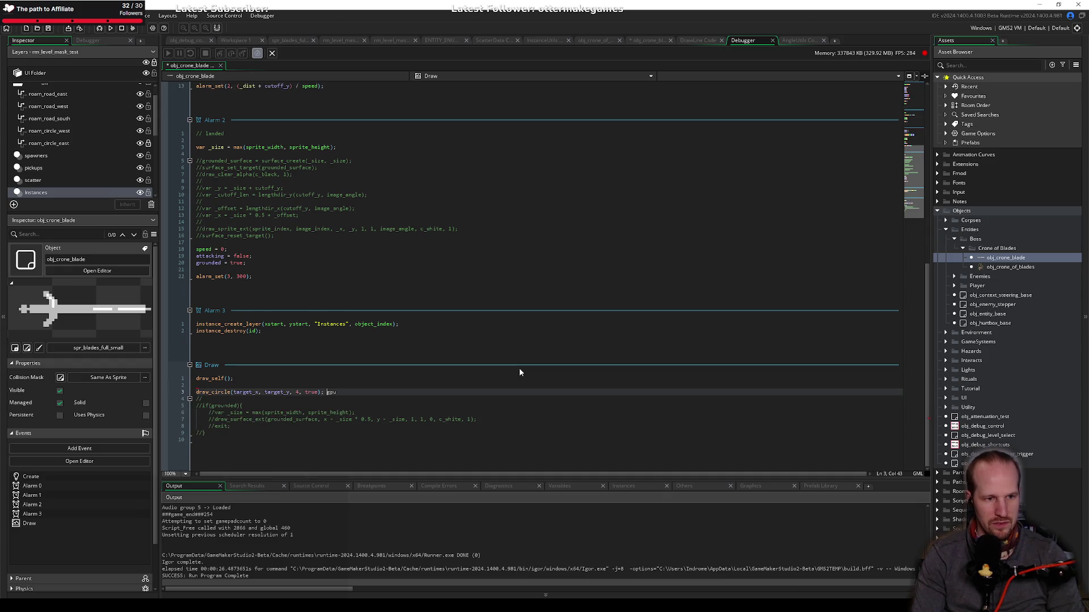
key("ctrl+z")
key("ctrl+z")
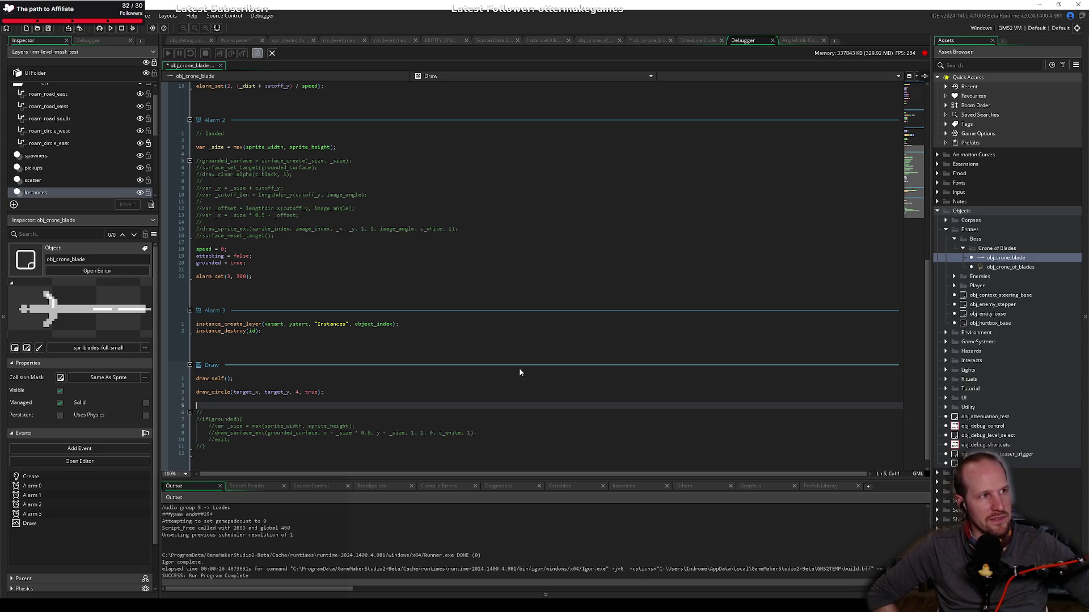
left_click(297, 203)
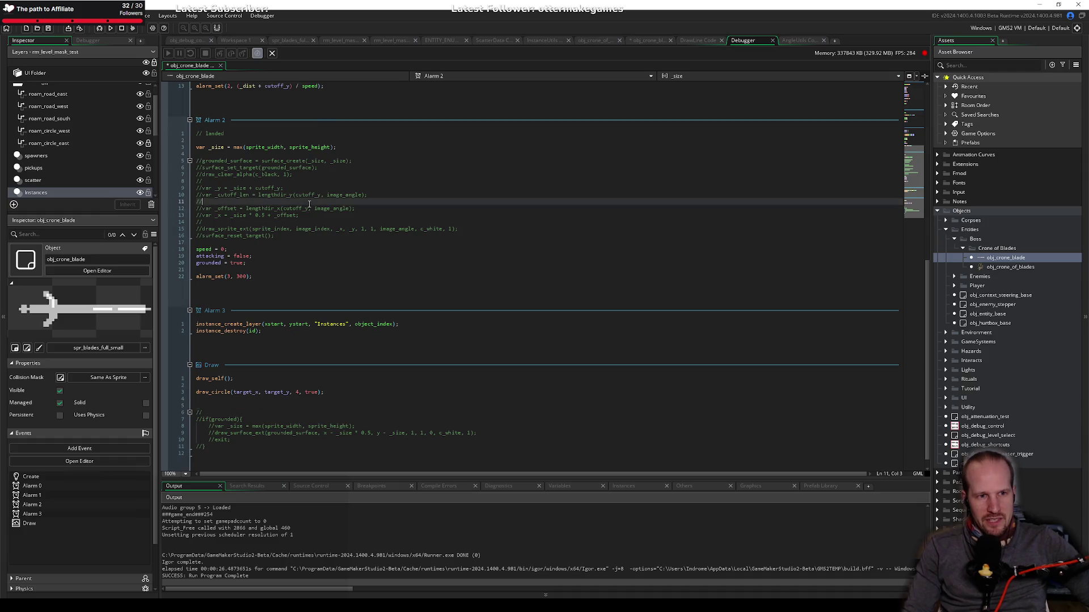
scroll(298, 207, "up", 2)
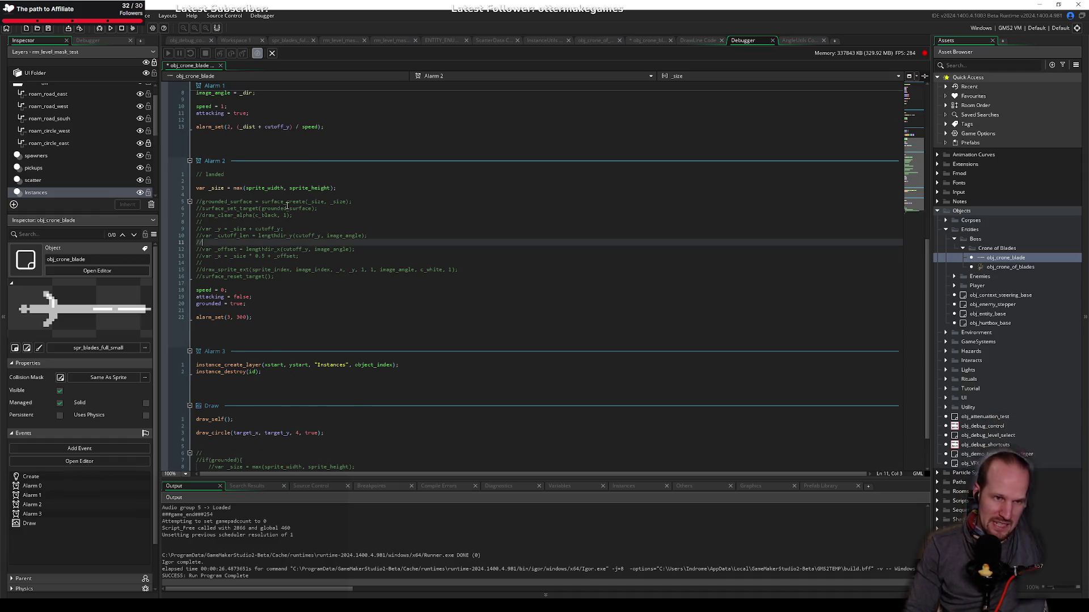
left_click(252, 201)
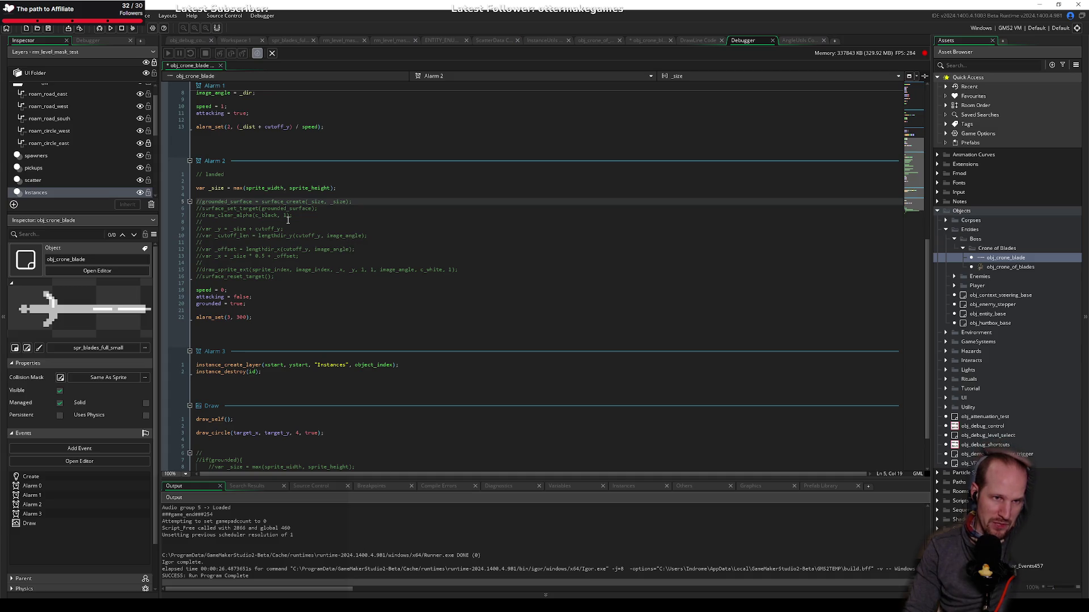
scroll(287, 220, "up", 6)
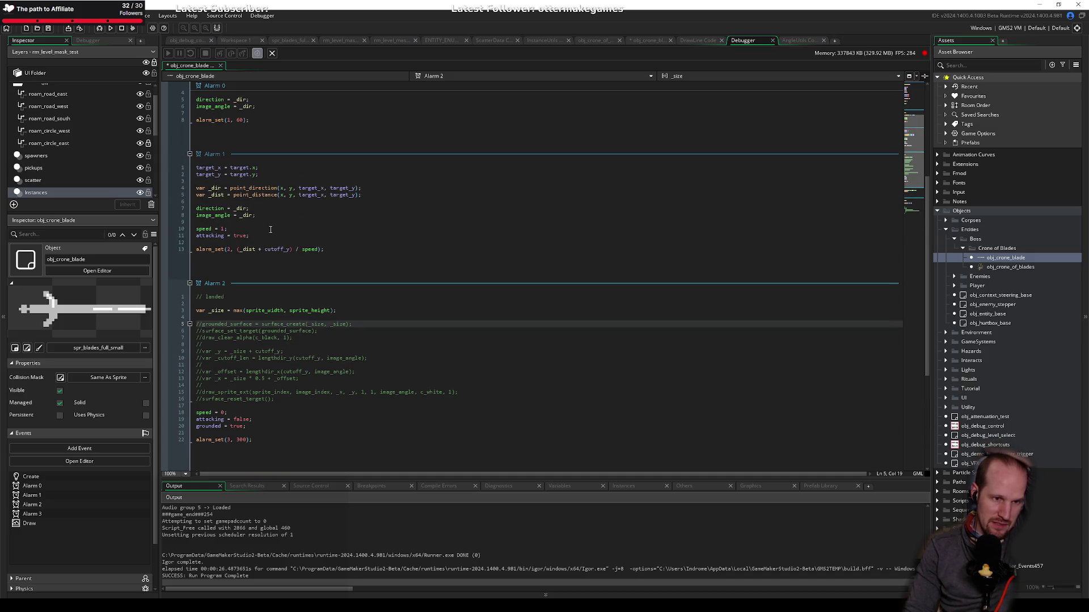
scroll(271, 229, "down", 8)
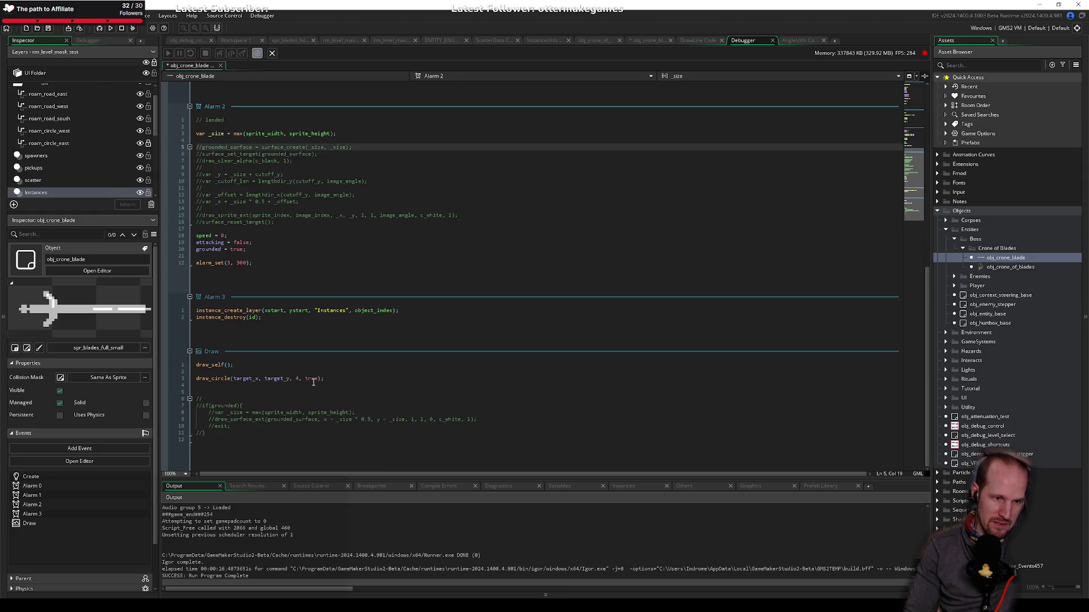
left_click(247, 365)
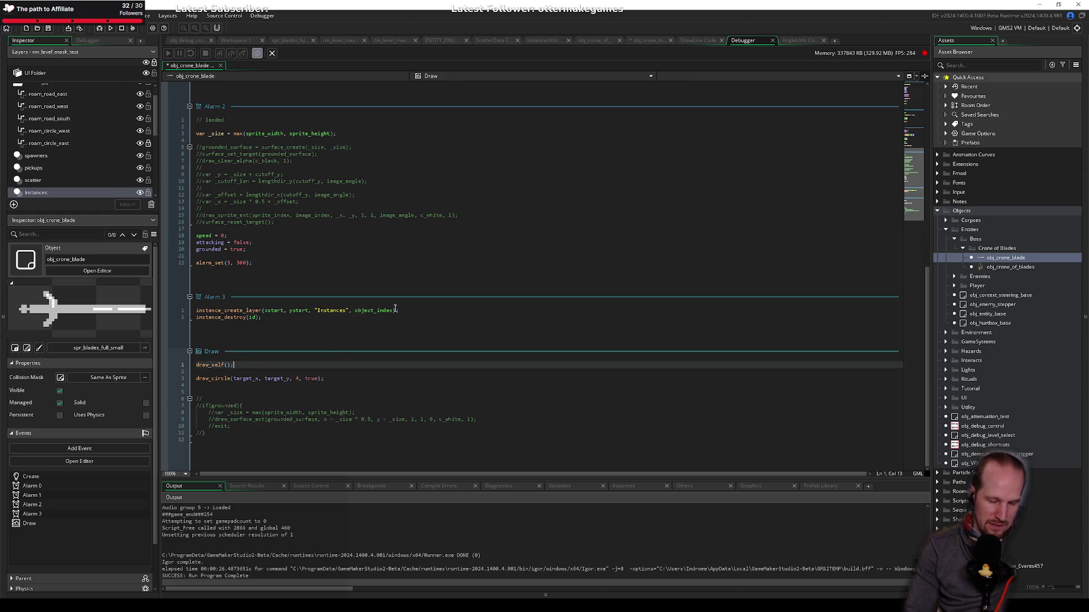
key("shift+Home")
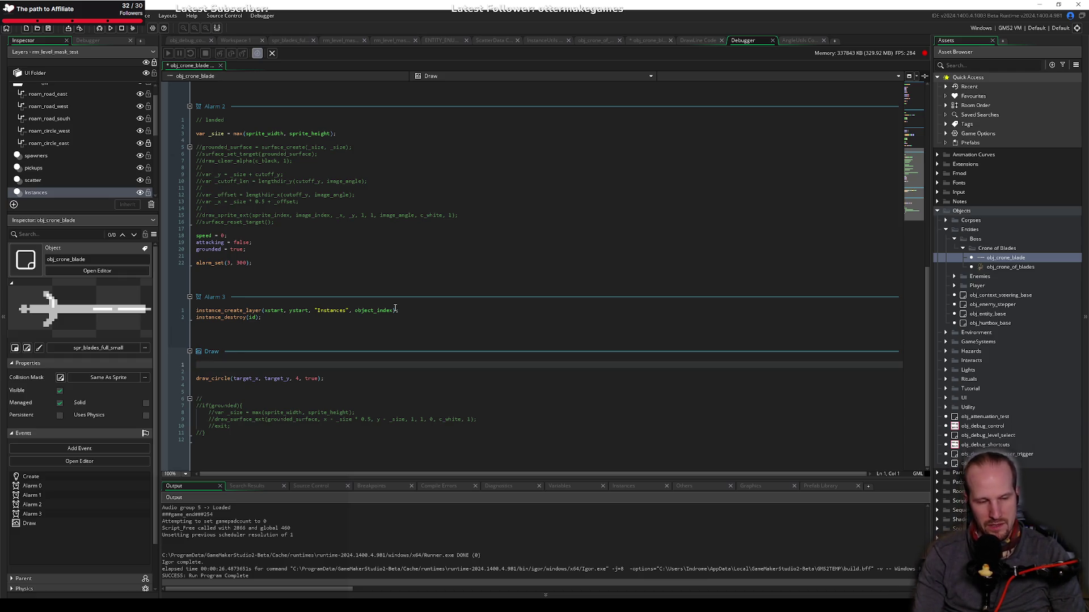
key("Left")
key("Down")
key("Down")
key("Down")
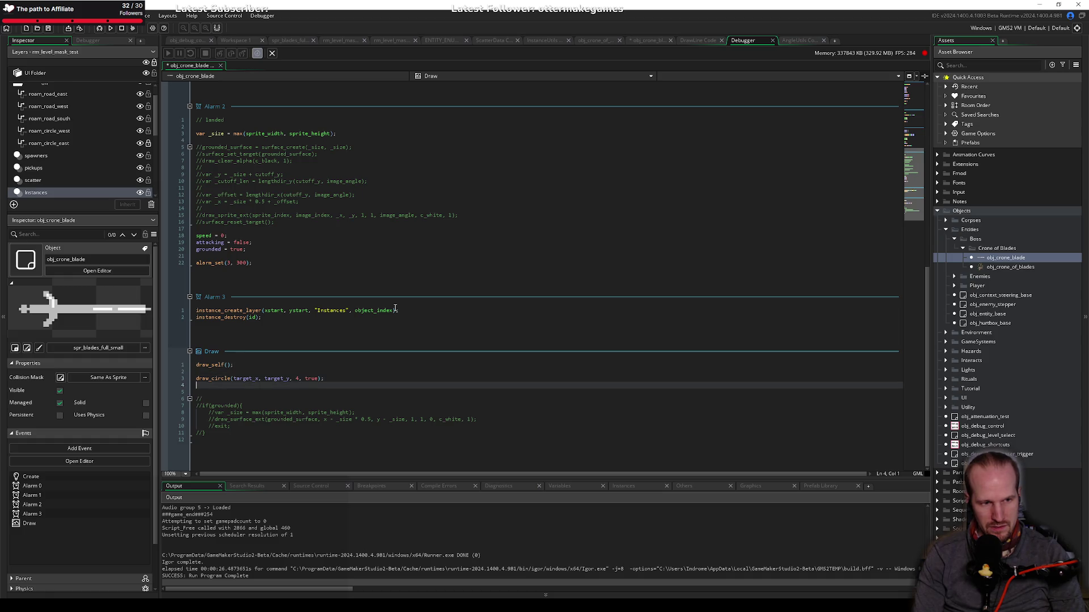
key("Down")
scroll(324, 244, "up", 12)
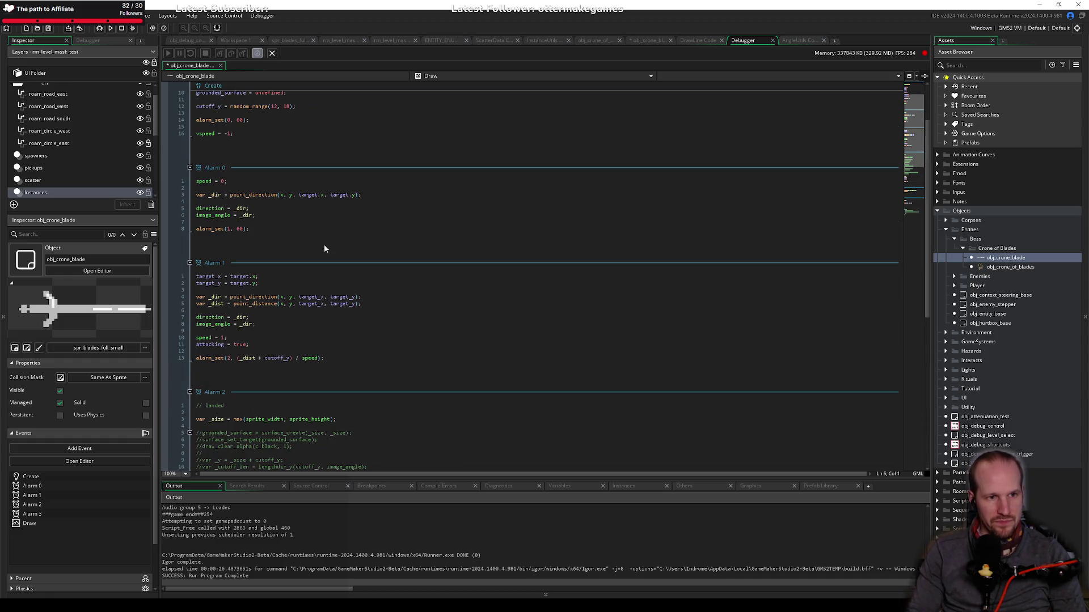
scroll(227, 334, "down", 6)
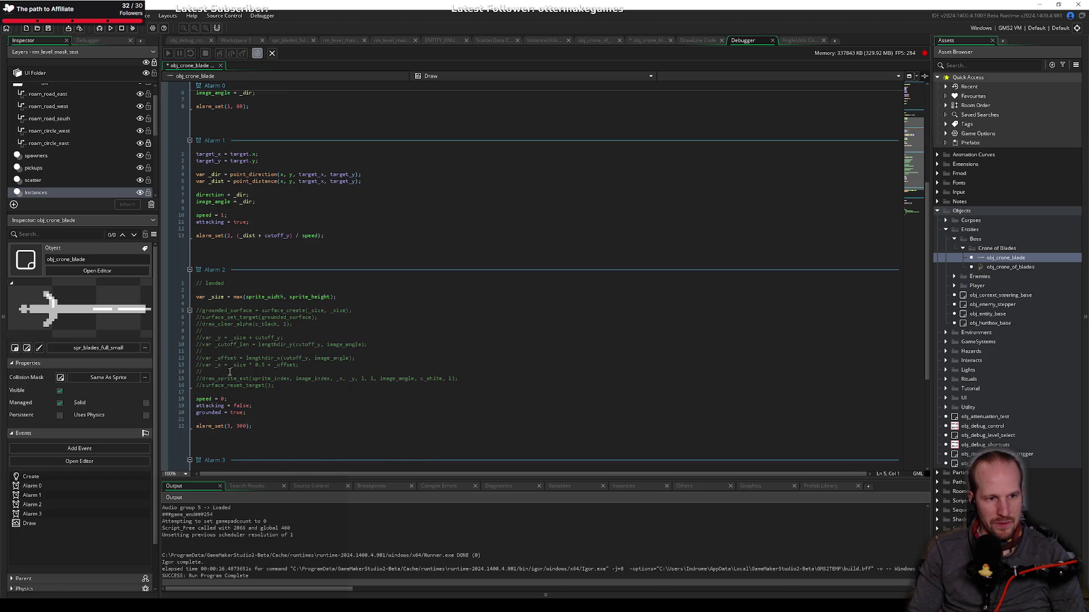
scroll(271, 396, "down", 5)
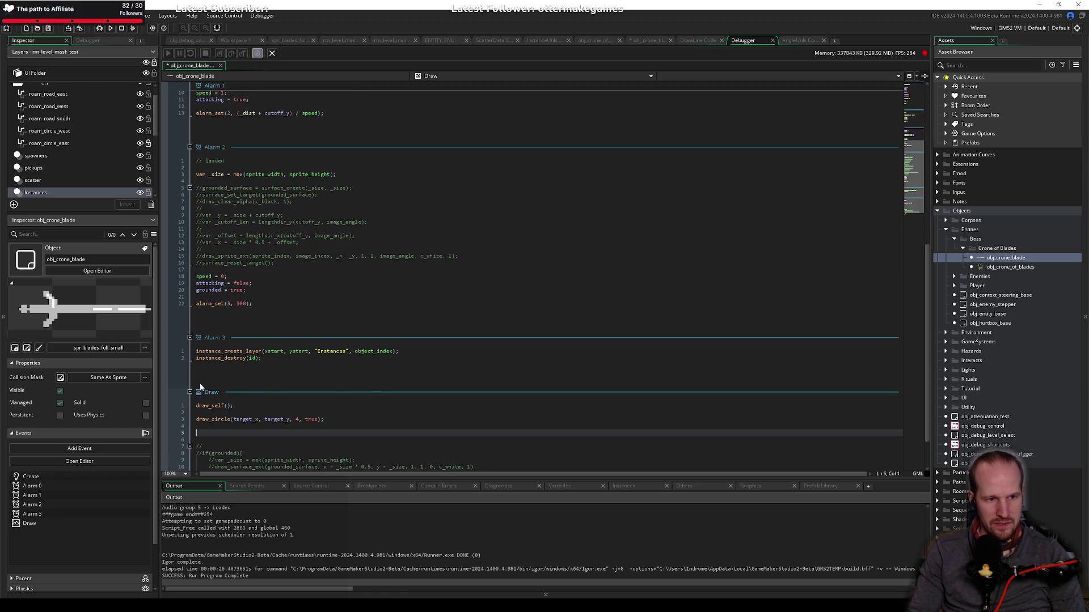
scroll(200, 383, "up", 15)
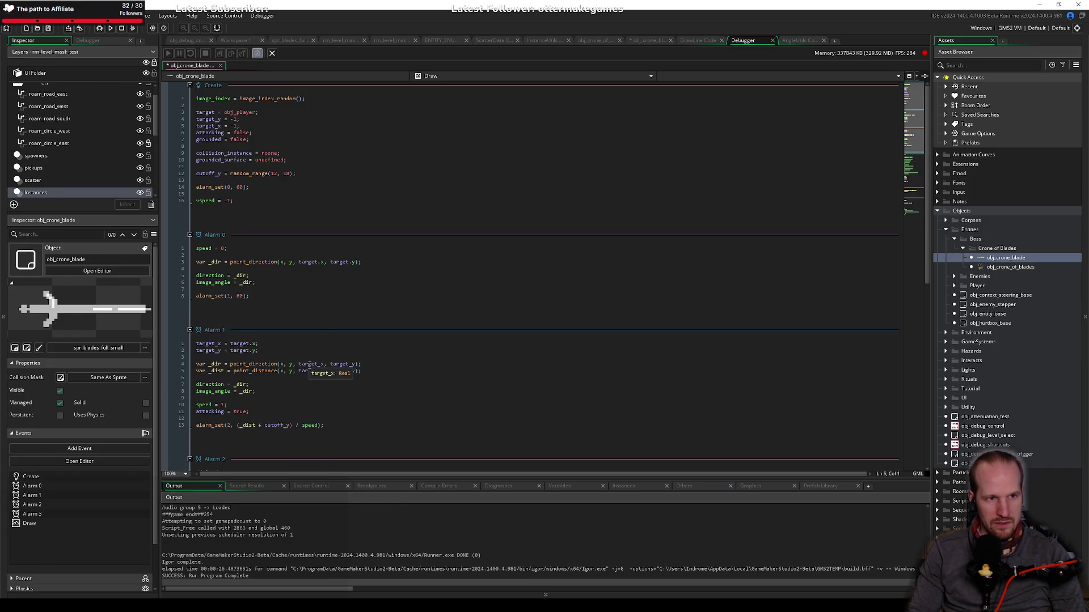
scroll(227, 369, "down", 17)
Step: Add an empty if (attacking) block above draw_self in the Draw event, then open the window switcher
key("Up")
key("Up")
key("Up")
key("Return")
key("Return")
key("Up")
key("Up")
type("if (")
type("attacking")
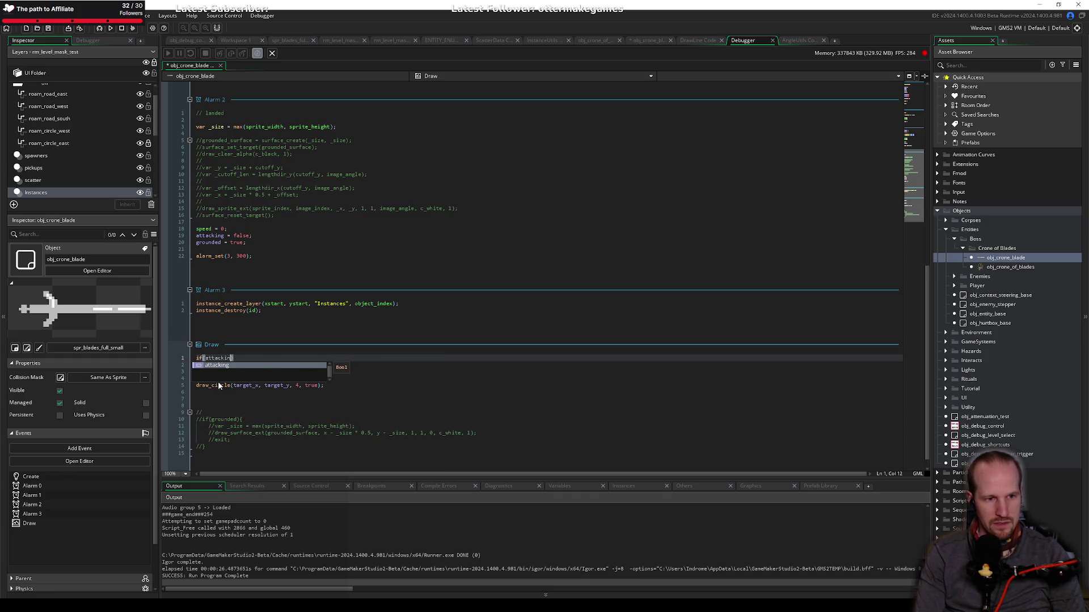
type("{")
key("Return")
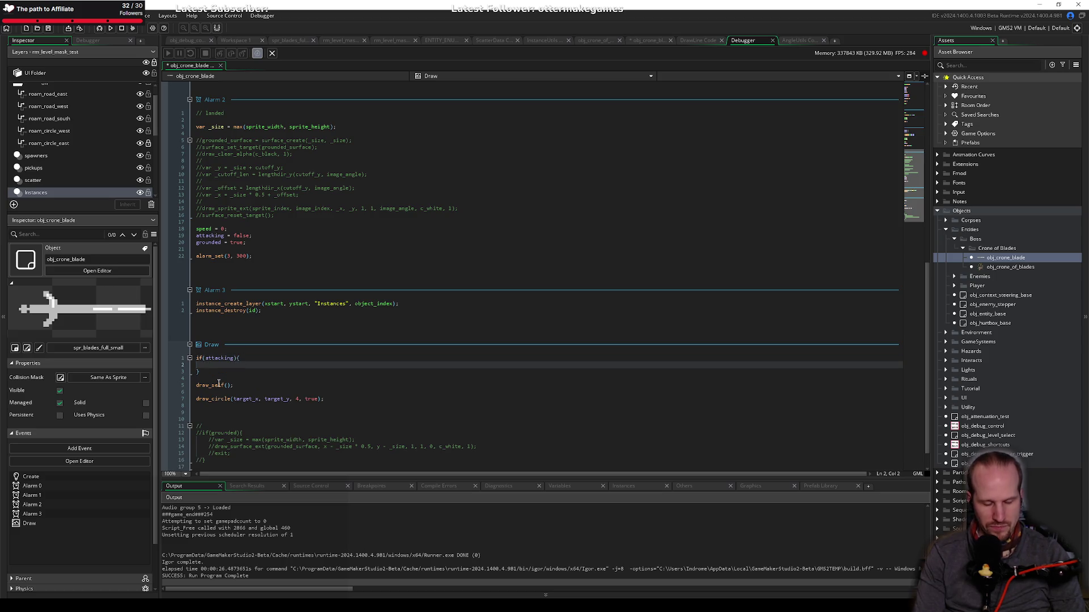
type("draw")
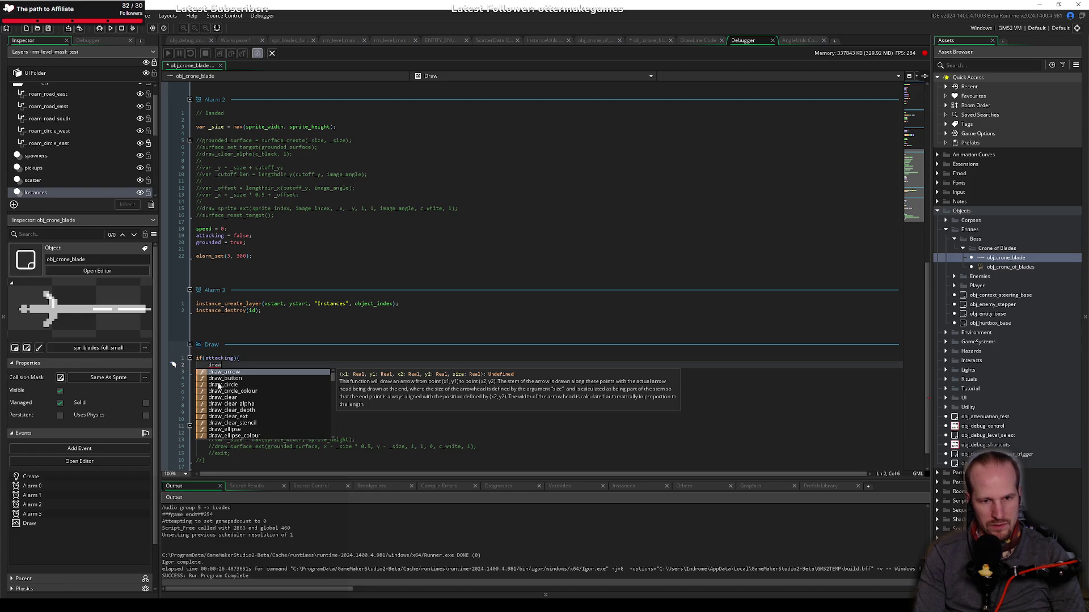
key("BackSpace")
key("BackSpace")
key("BackSpace")
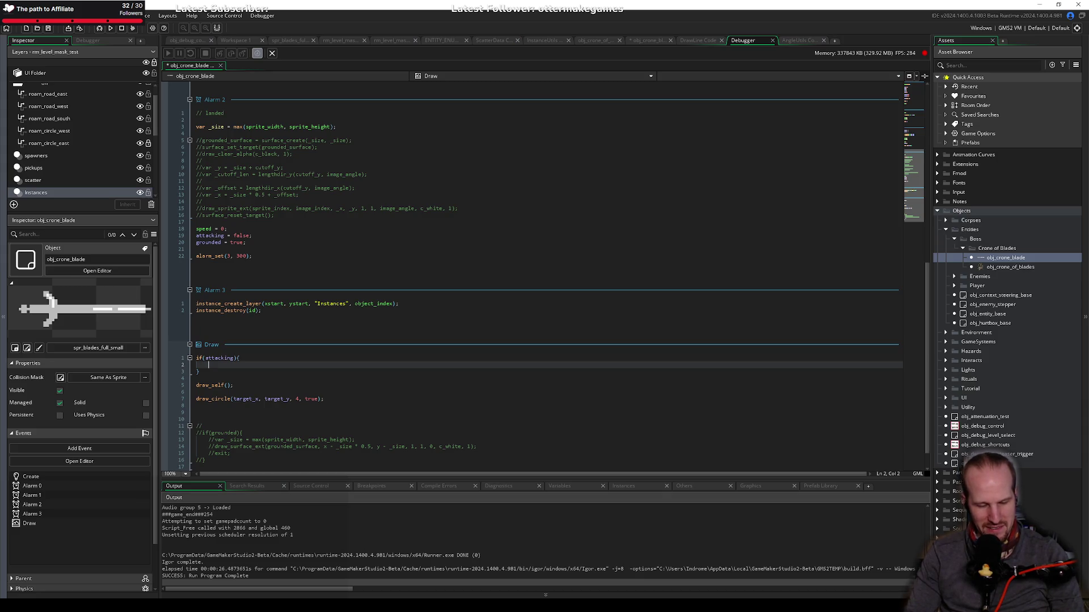
key("alt+Tab")
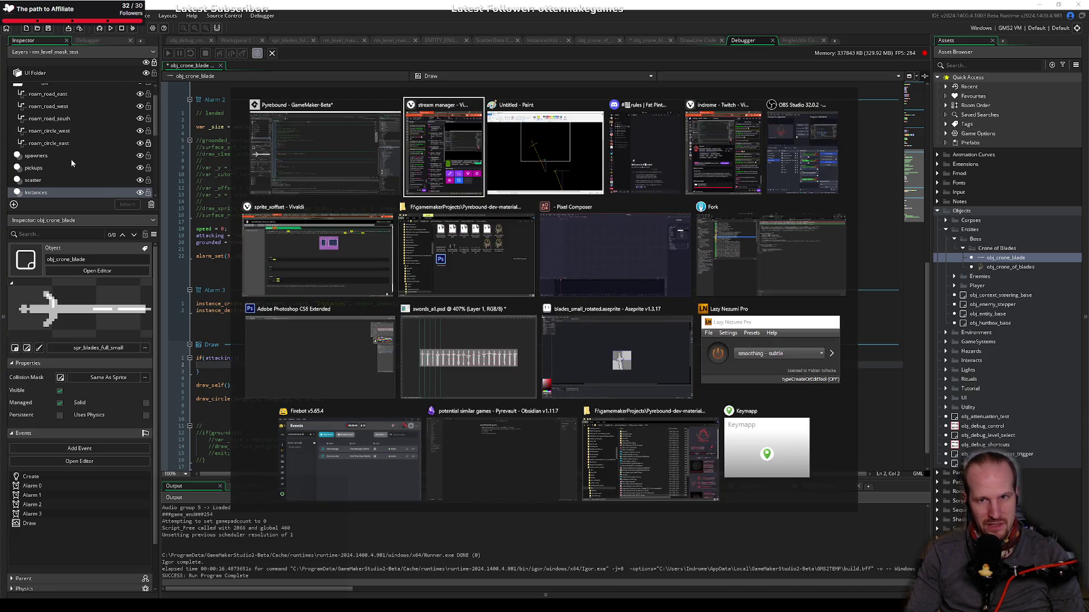
Step: Uncomment Alarm 2's grounded-surface lines with undo
key("Escape")
left_click(238, 249)
key("ctrl+z")
key("ctrl+z")
key("ctrl+z")
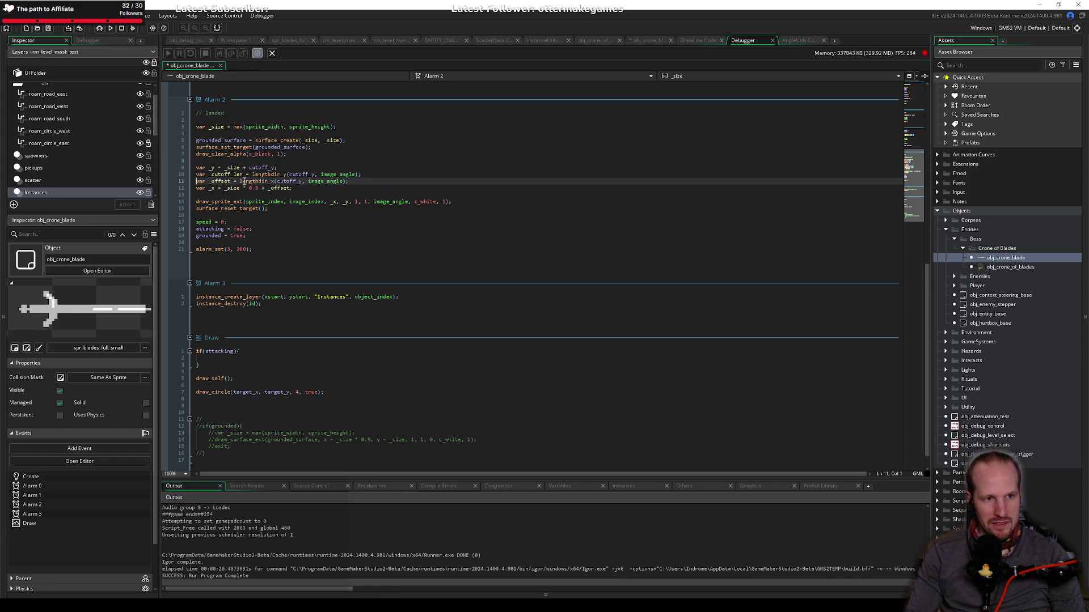
key("ctrl+y")
key("ctrl+y")
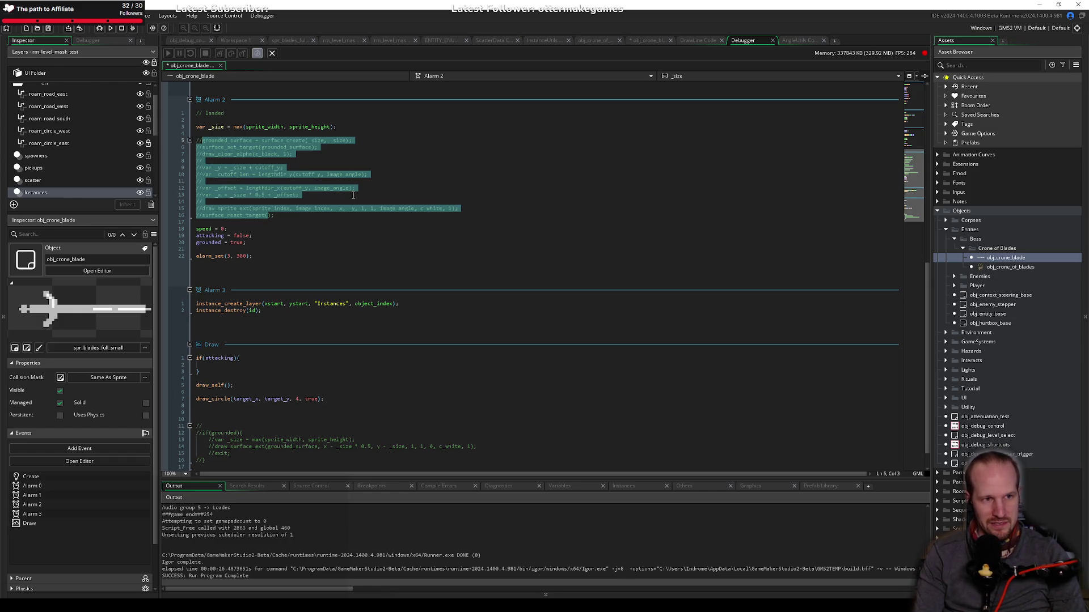
key("ctrl+z")
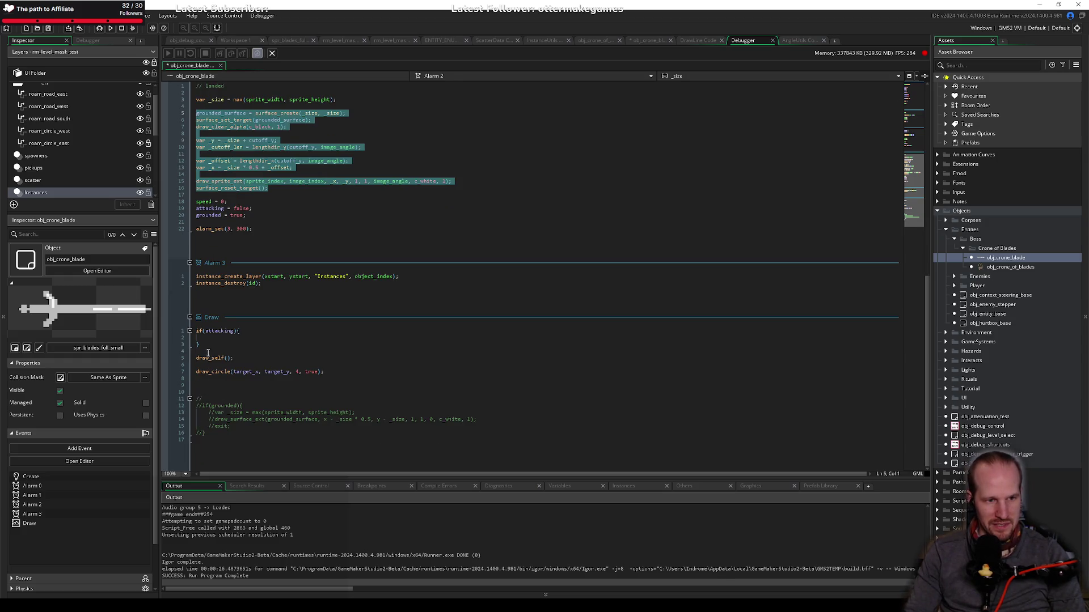
Step: Delete the empty attacking block, uncomment the Draw event's if(grounded) block, and save
left_click_drag(208, 355, 178, 334)
key("BackSpace")
key("Down")
key("Down")
key("Down")
key("Delete")
key("Delete")
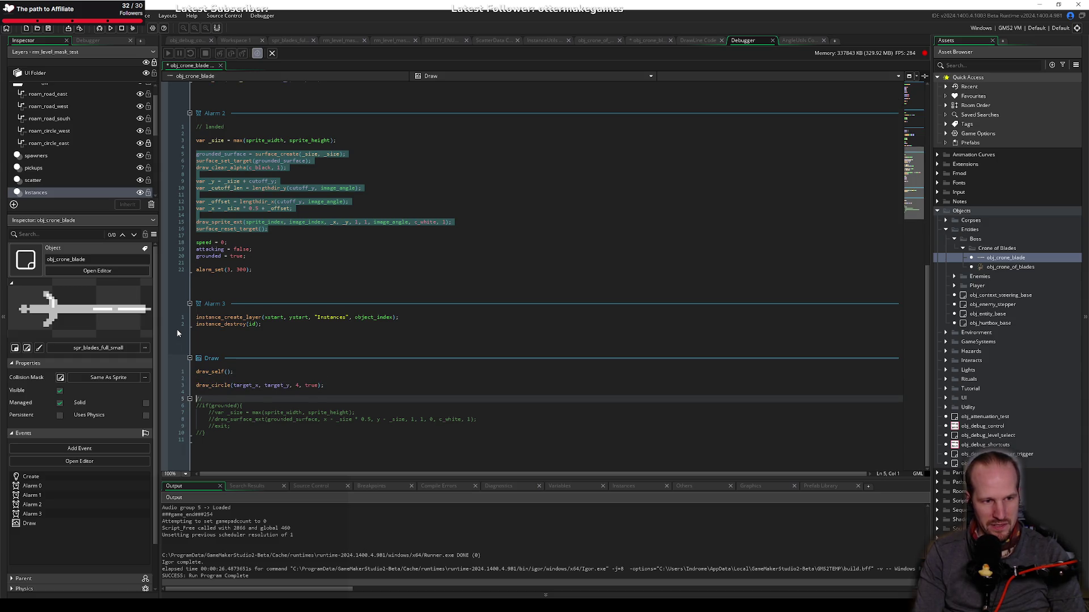
key("shift+Down")
key("shift+Down")
key("shift+Down")
key("ctrl+shift+k")
key("ctrl+s")
Step: Remove the trailing and extra blank lines around the grounded block in Draw, and save
key("ctrl+Home")
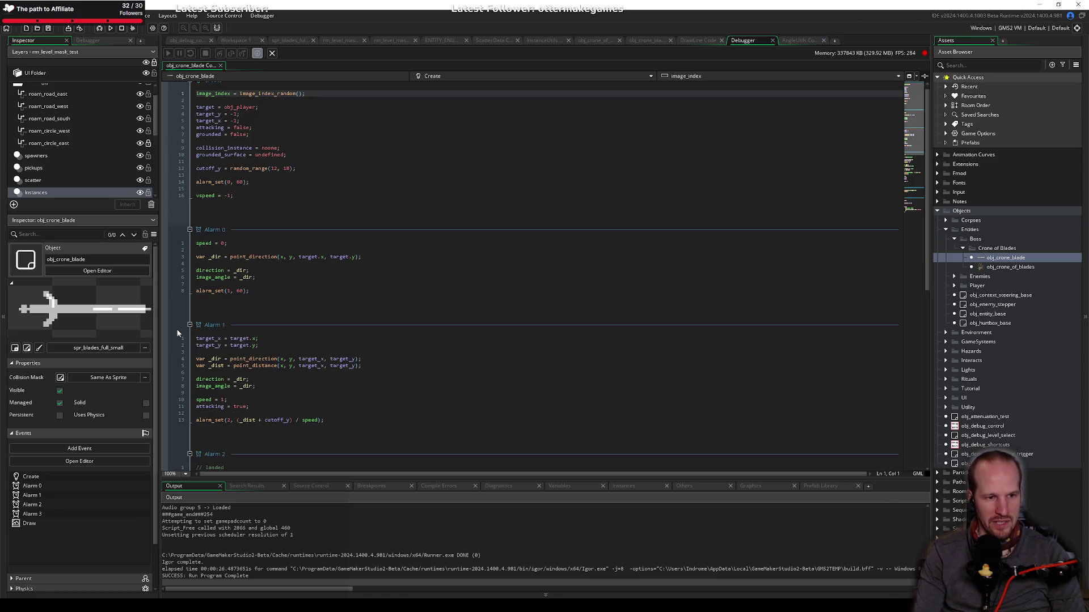
scroll(193, 397, "down", 15)
left_click(216, 450)
key("BackSpace")
key("ctrl+s")
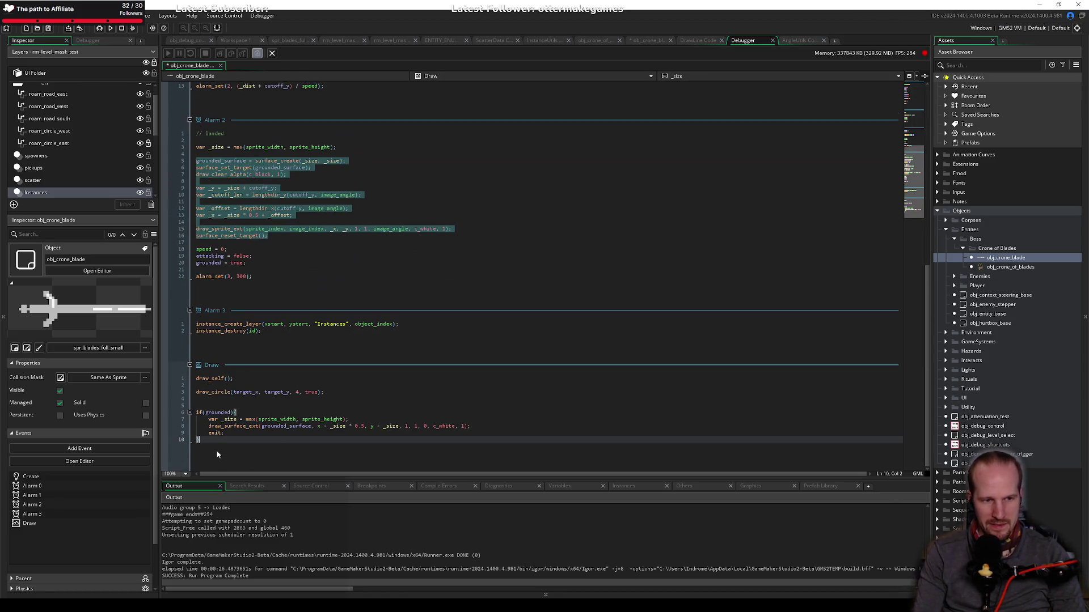
key("Up")
key("Up")
key("Up")
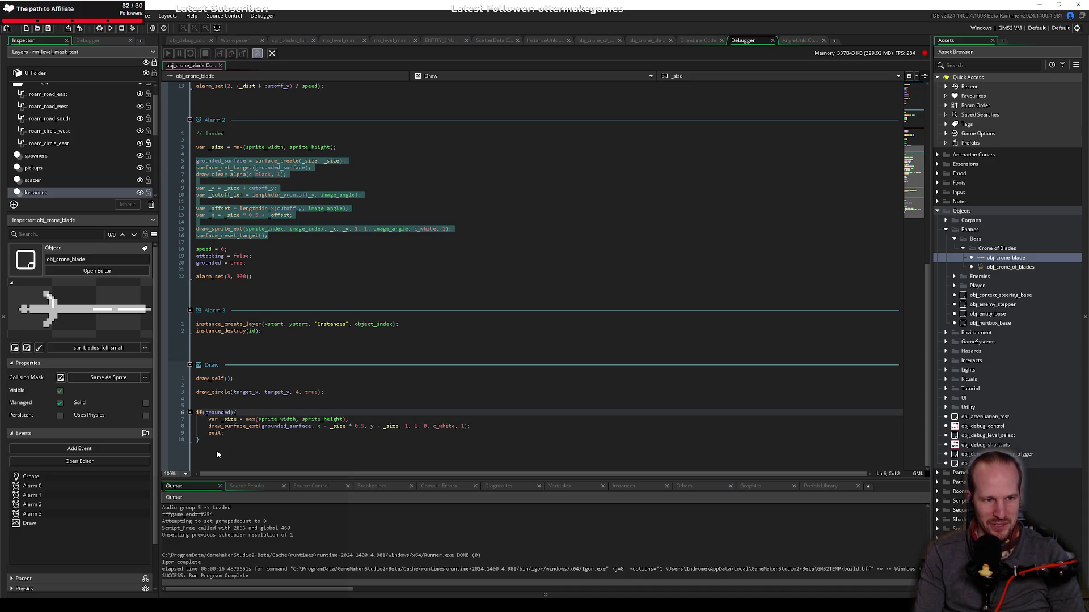
key("Up")
key("BackSpace")
left_click(303, 435)
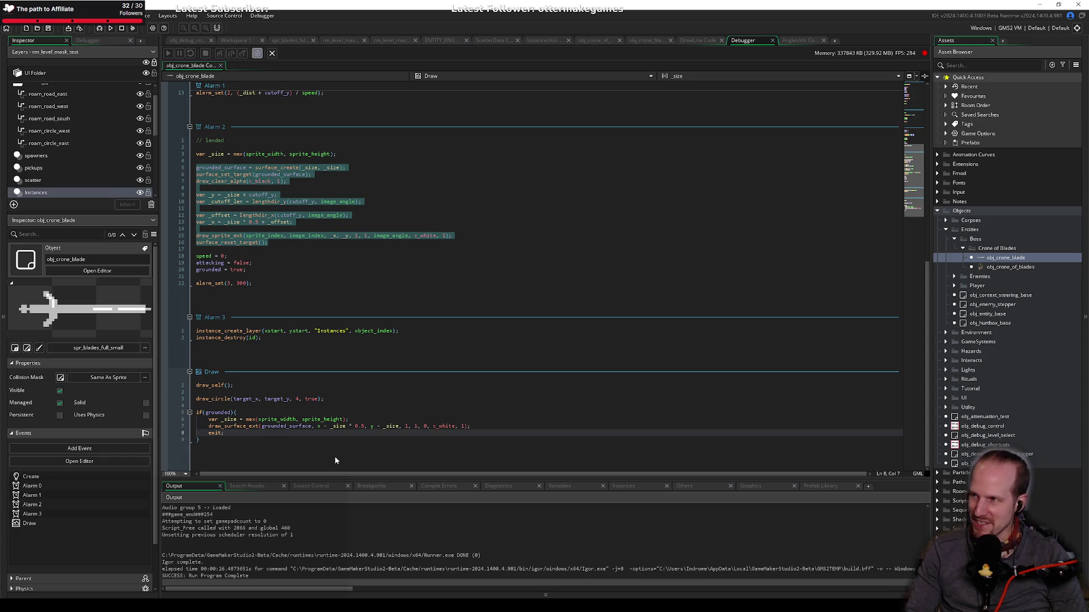
Step: Review the Alarm 3, Alarm 2 and Create code, then switch to the Twitch stream
left_click(245, 338)
left_click(272, 276)
scroll(263, 251, "up", 6)
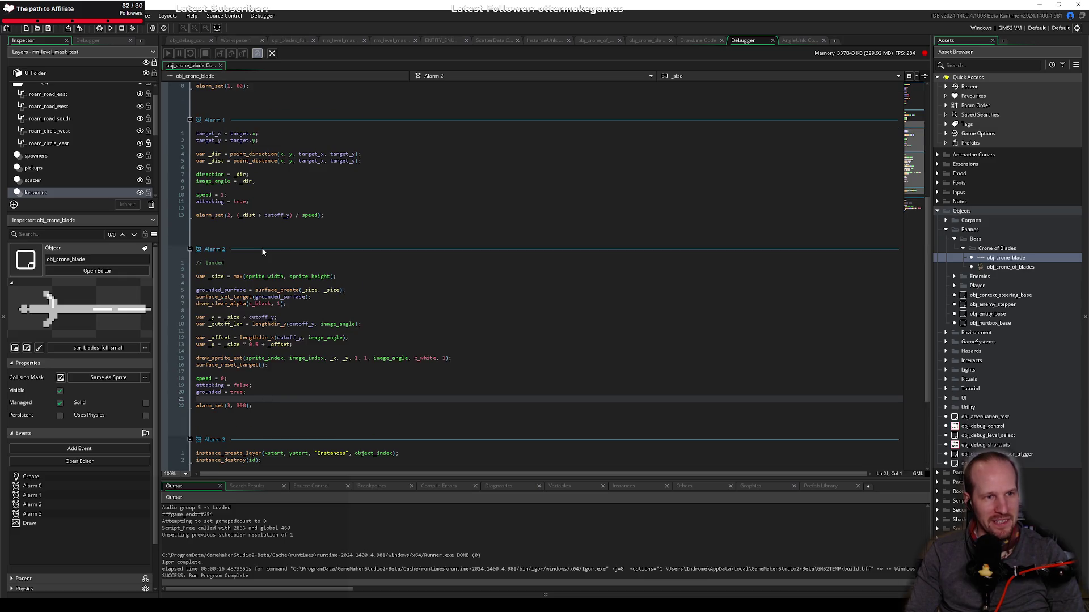
left_click(241, 264)
scroll(227, 255, "up", 10)
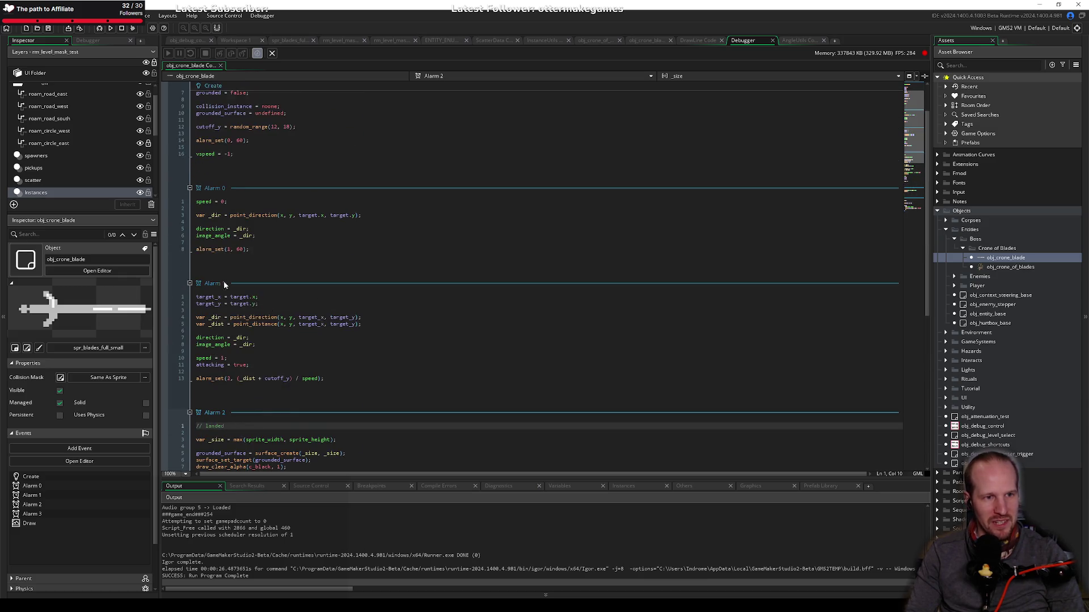
left_click(257, 118)
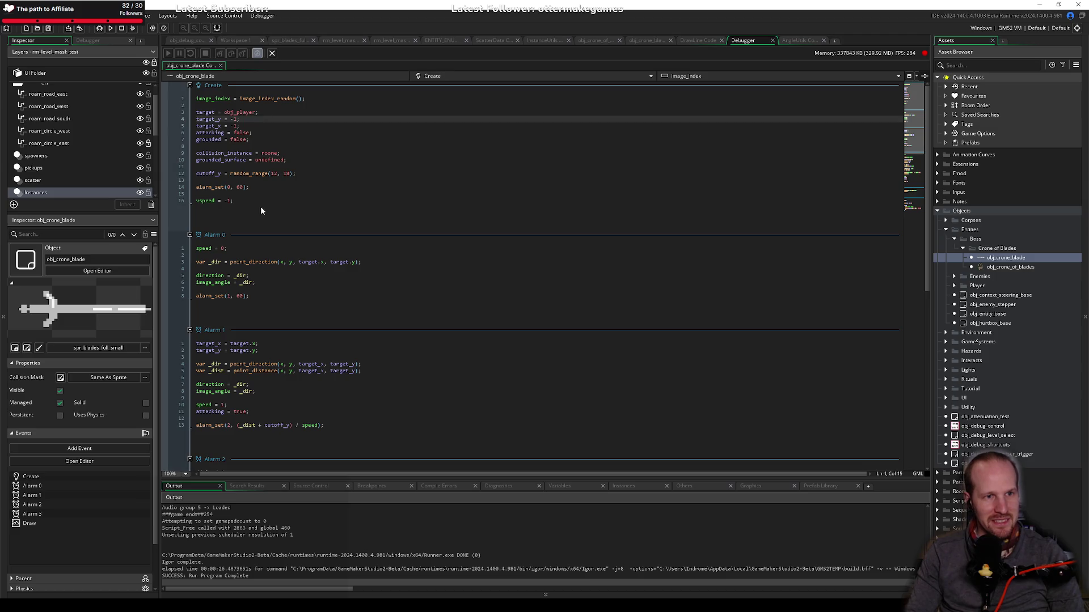
scroll(261, 284, "down", 8)
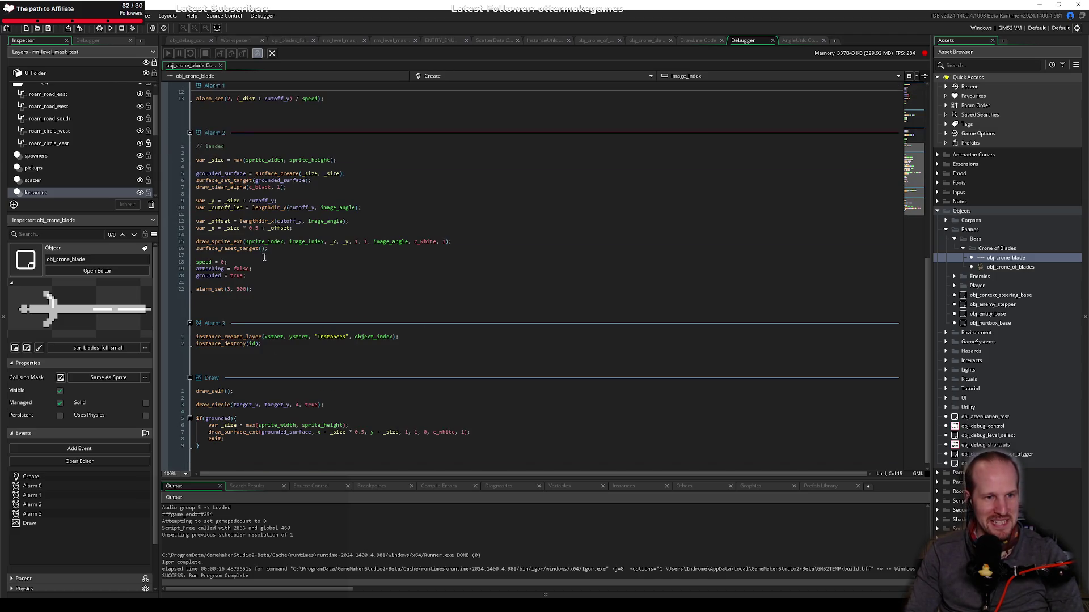
left_click(256, 304)
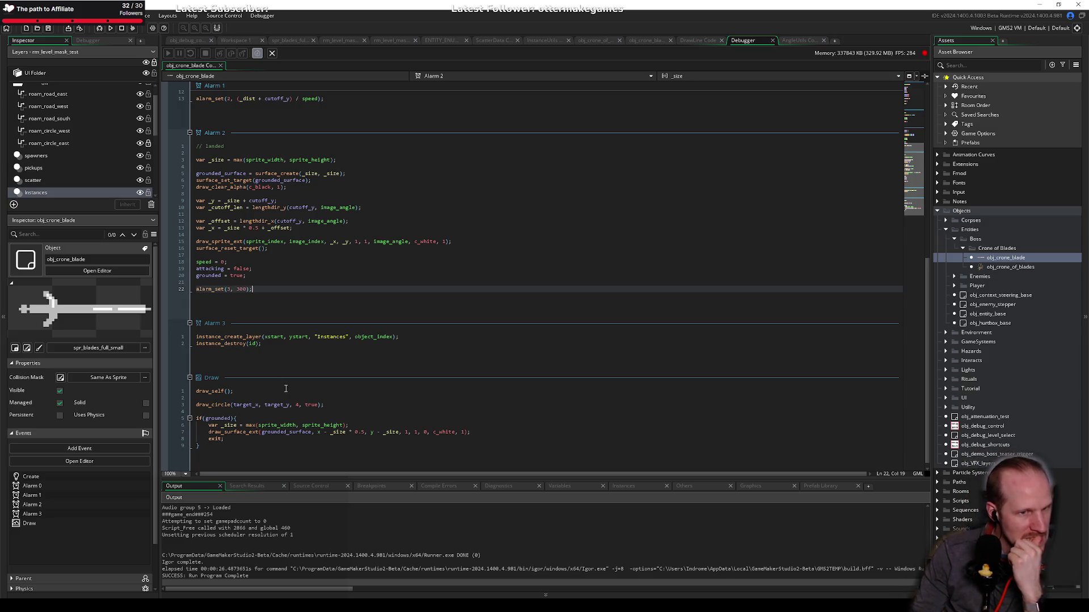
left_click(271, 208)
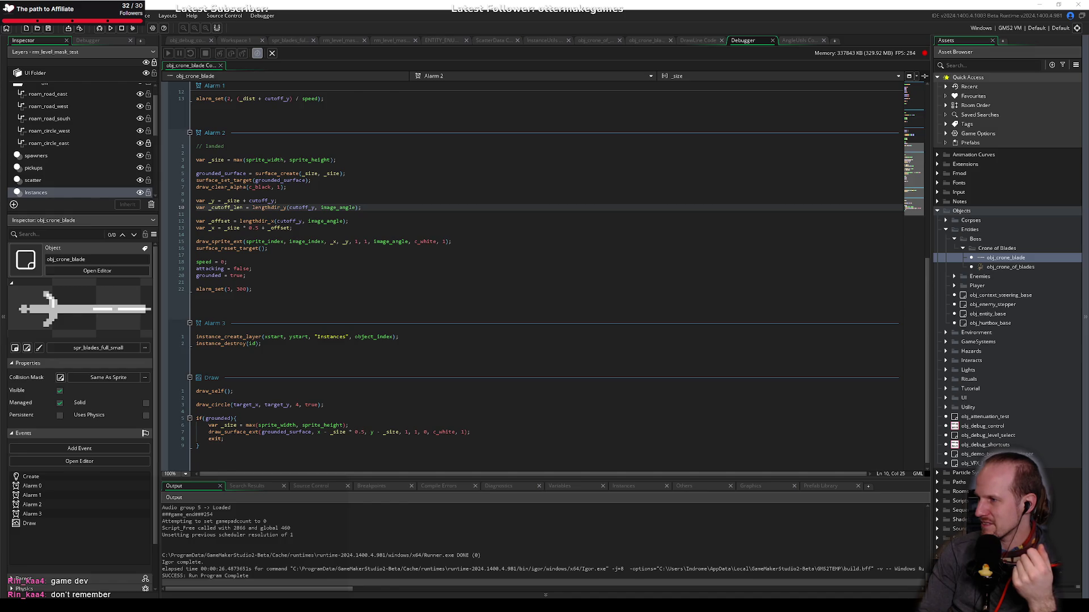
key("alt+Tab")
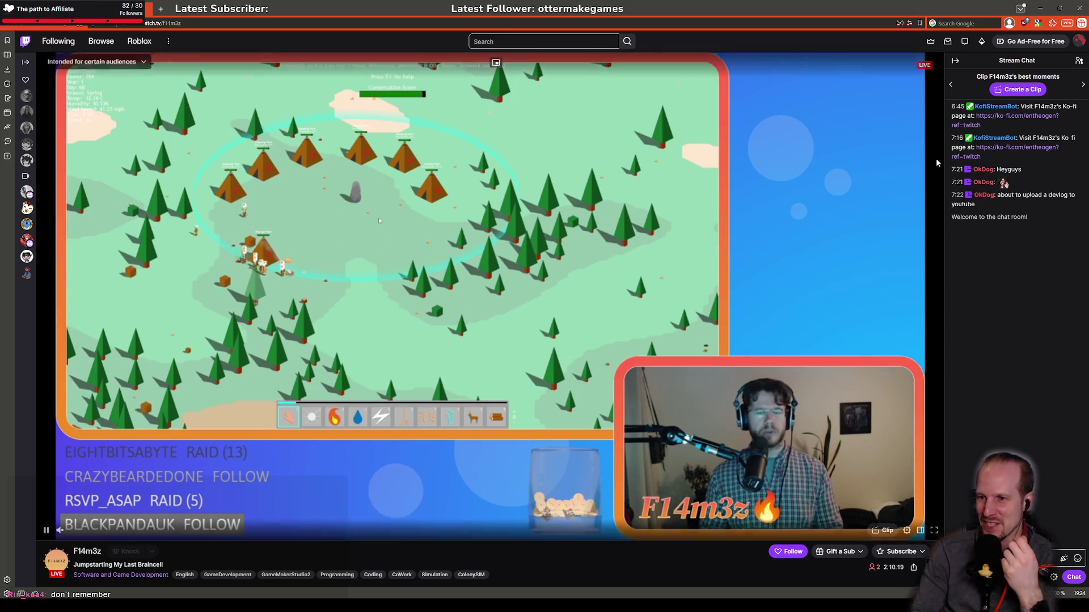
Step: Minimize the browser to return to GameMaker's obj_crone_blade code
key("super+Down")
key("super+Down")
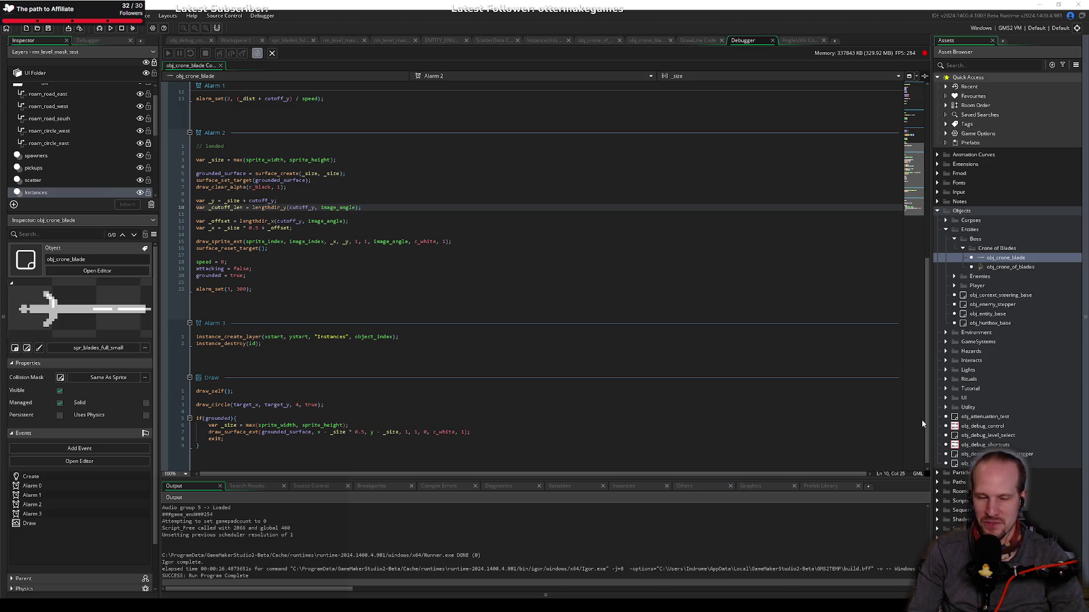
left_click(372, 273)
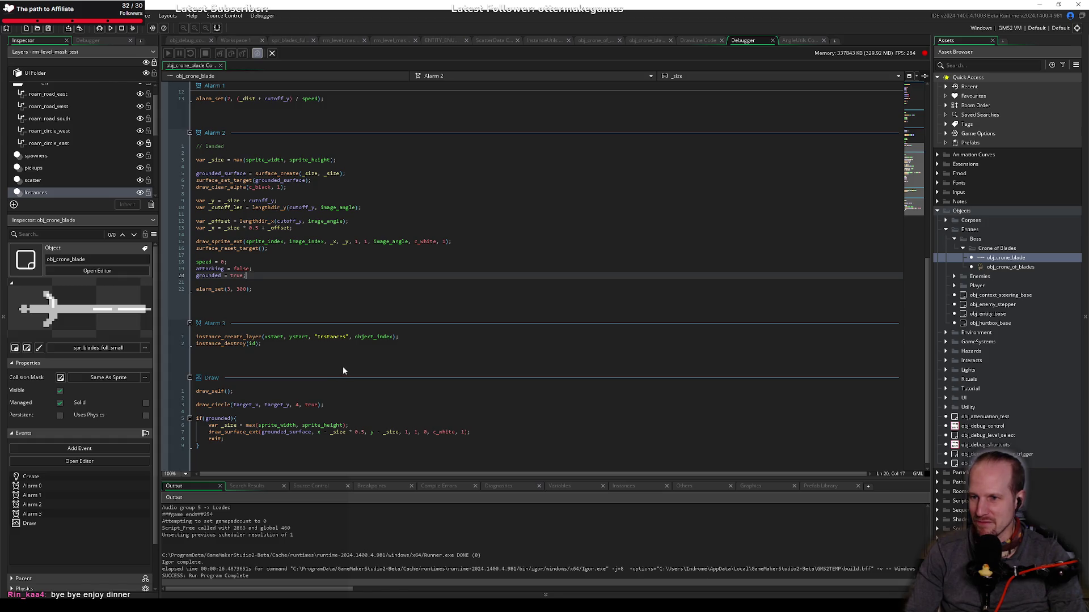
left_click(324, 342)
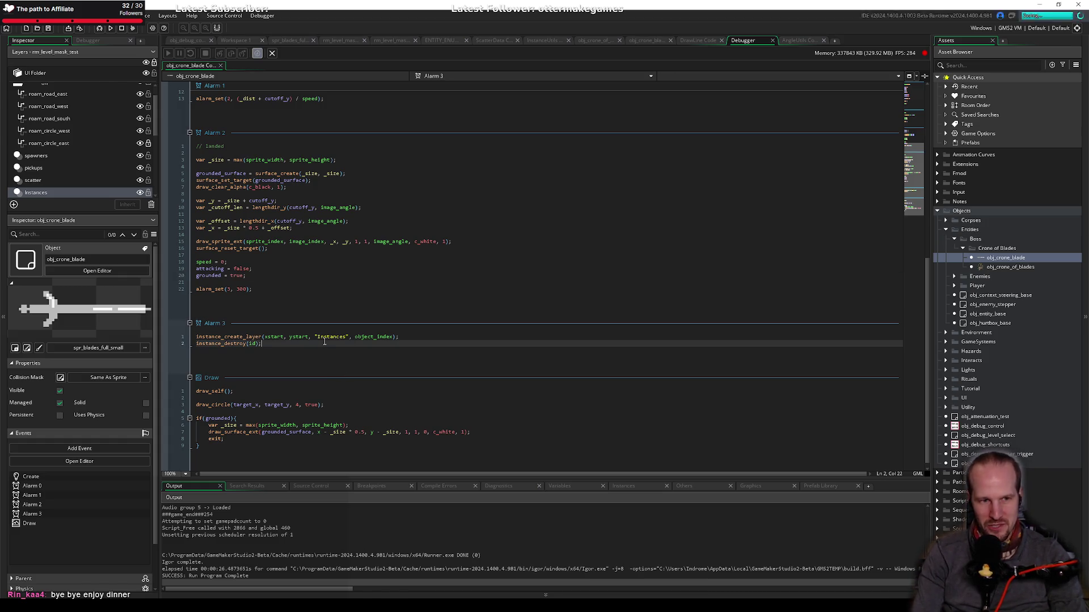
left_click(315, 289)
scroll(284, 280, "up", 10)
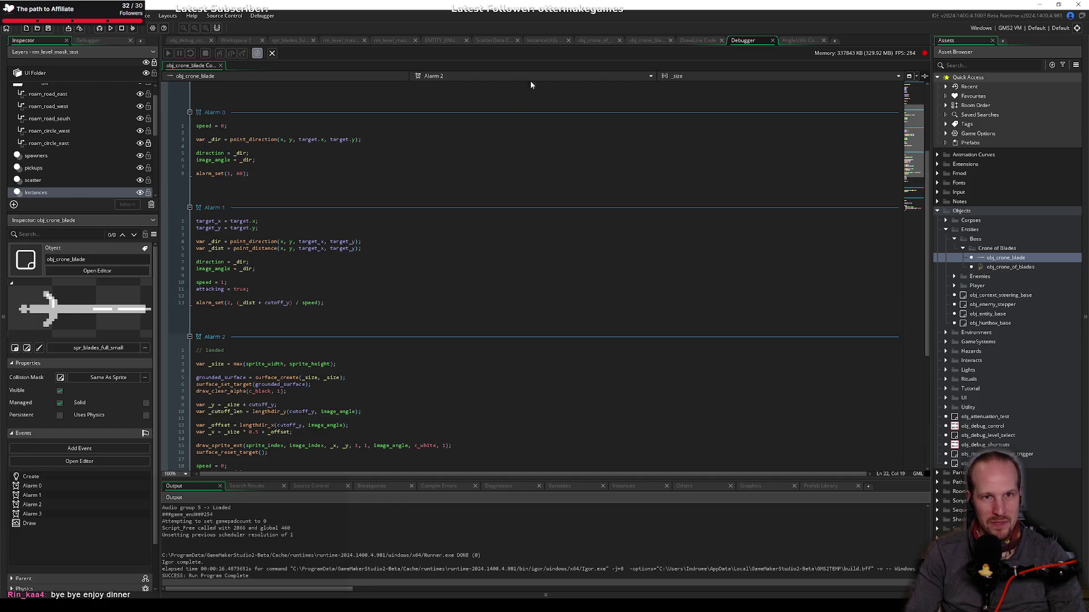
left_click(640, 79)
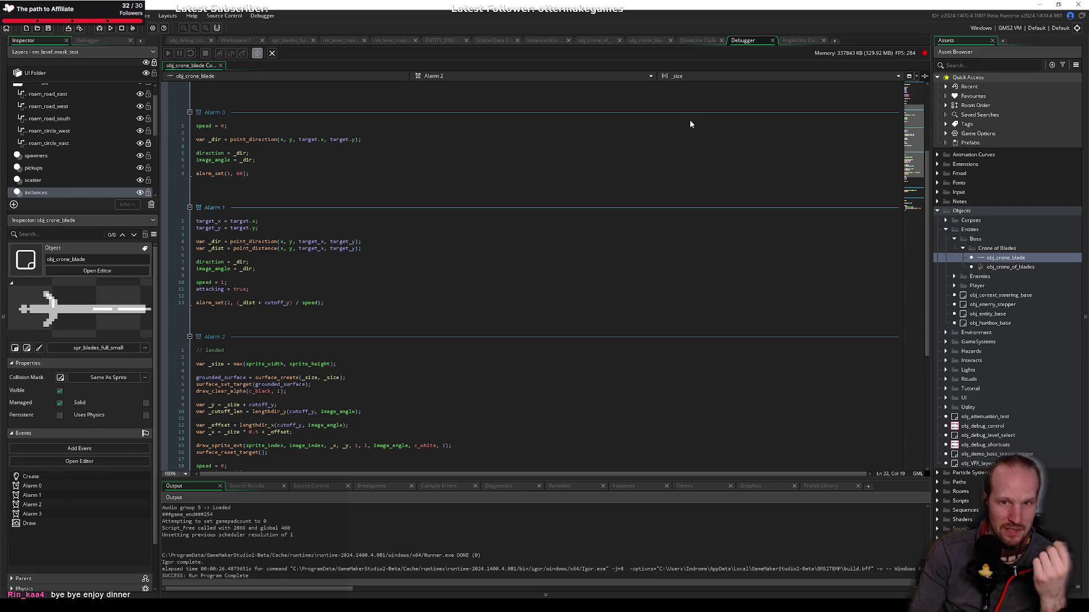
left_click(632, 76)
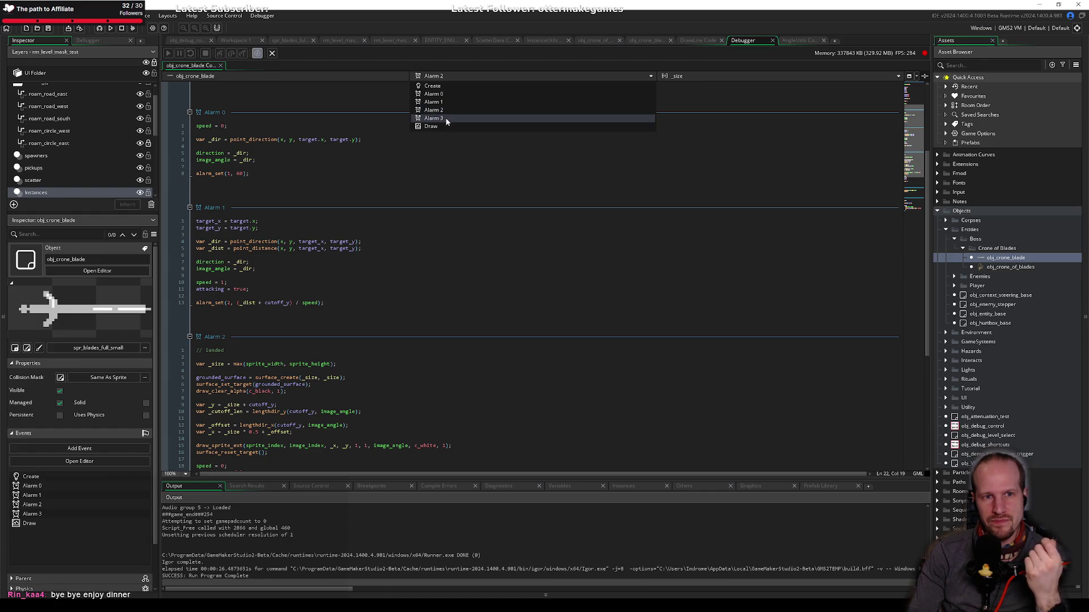
left_click(651, 77)
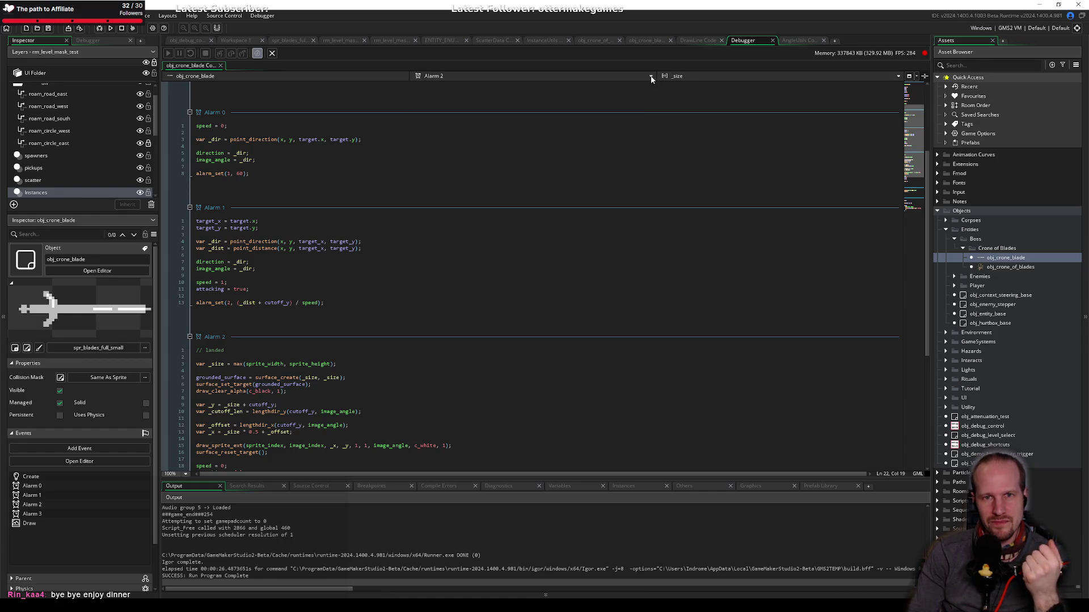
left_click(773, 41)
Step: Browse Add Event > Collision > Objects > Lights > Pyres without adding anything, then return to Alarm 2
left_click(644, 51)
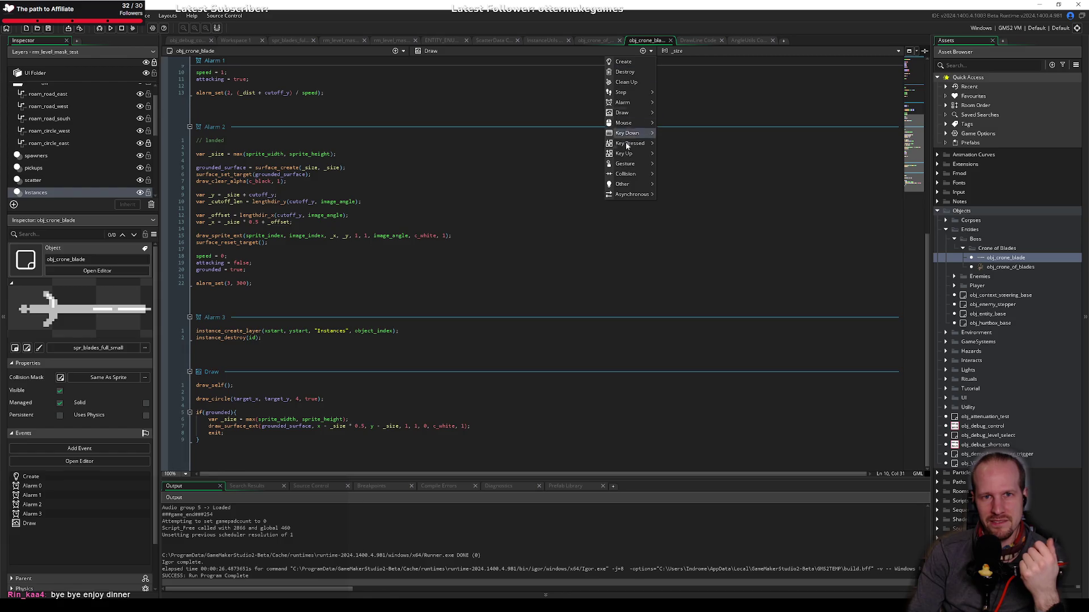
mouse_move(632, 174)
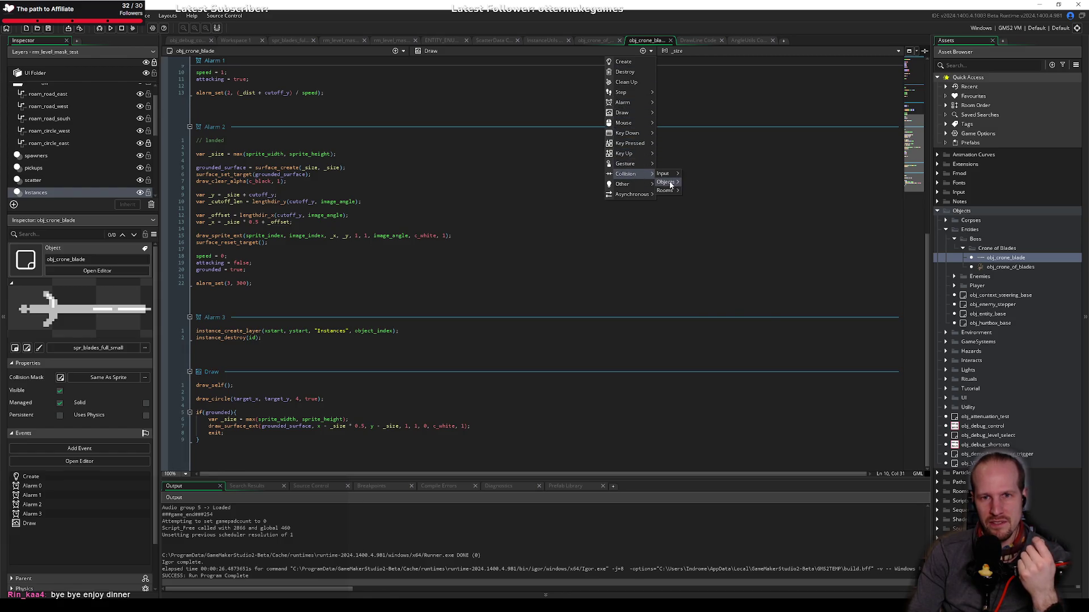
mouse_move(669, 182)
mouse_move(714, 208)
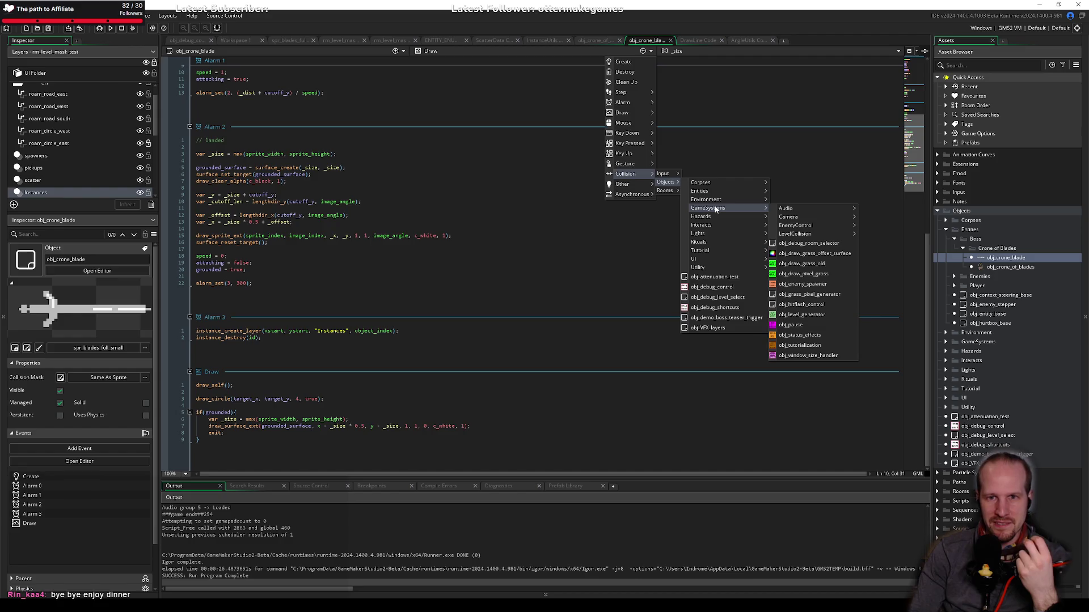
mouse_move(707, 233)
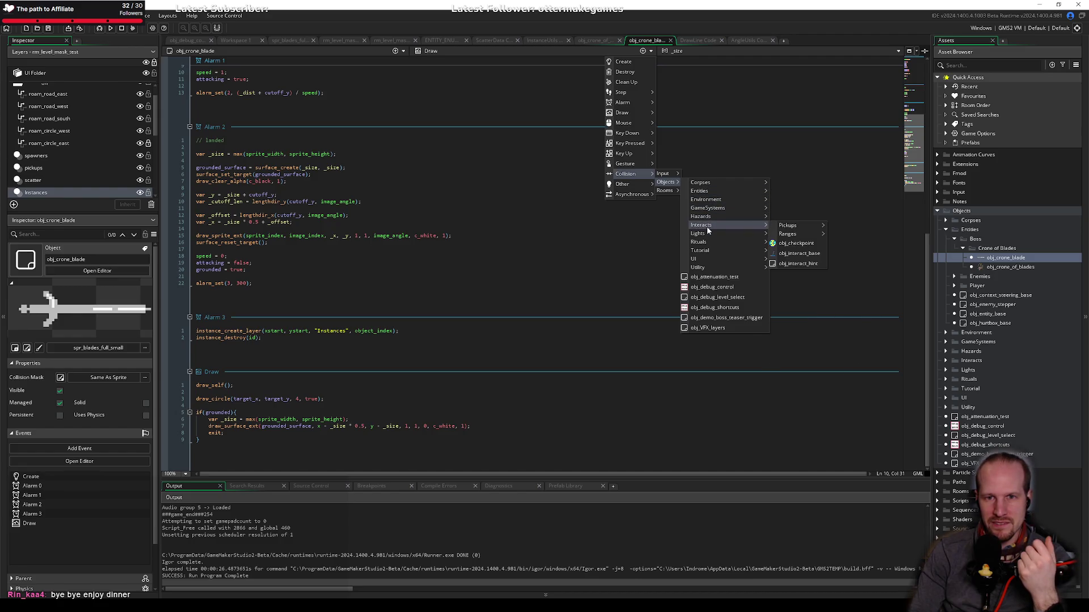
mouse_move(794, 251)
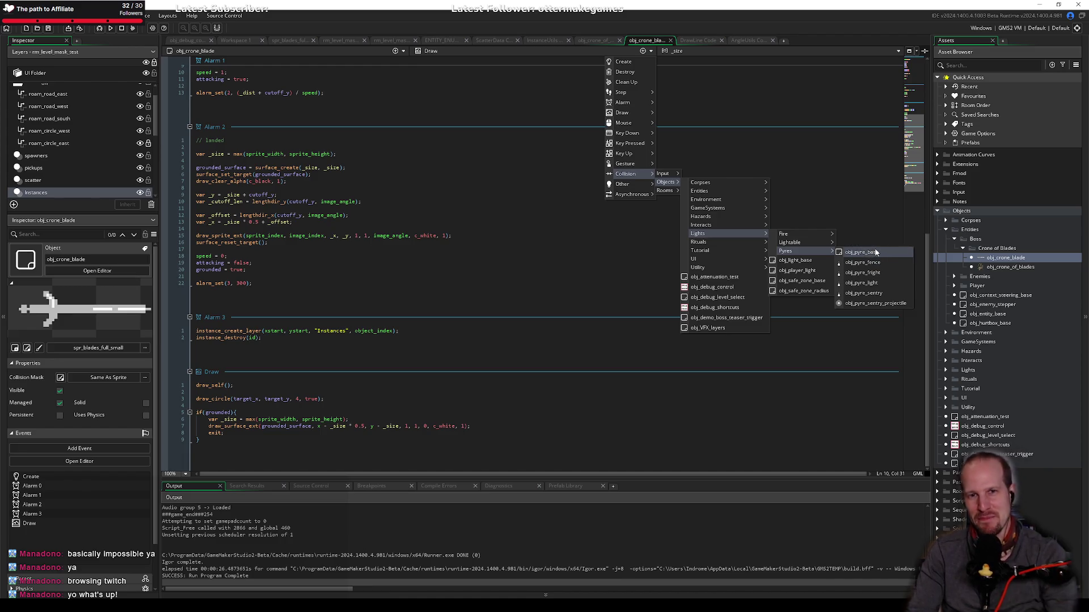
left_click(521, 269)
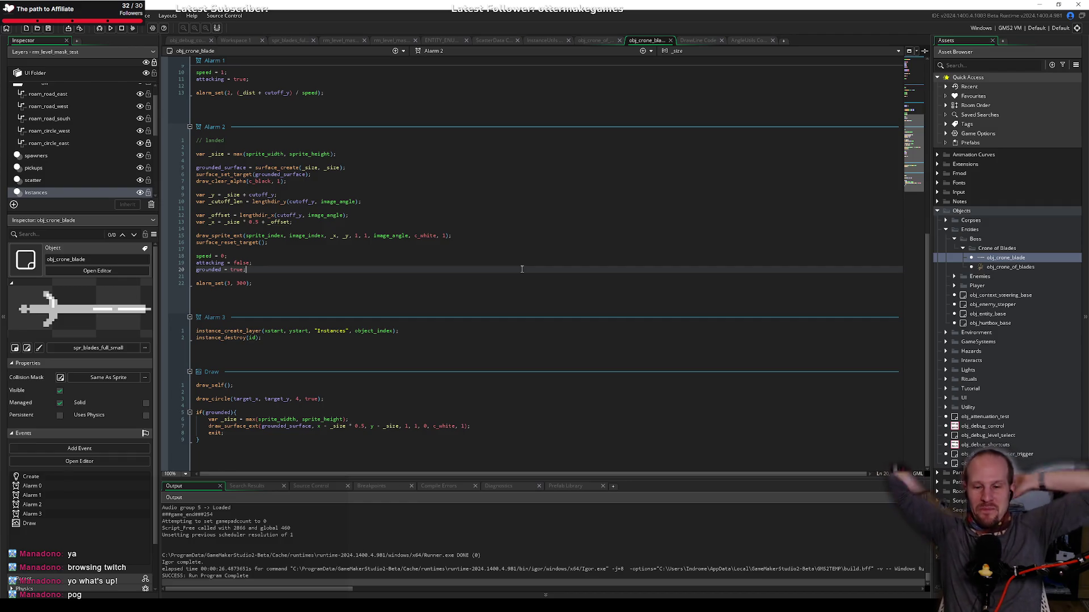
left_click(305, 264)
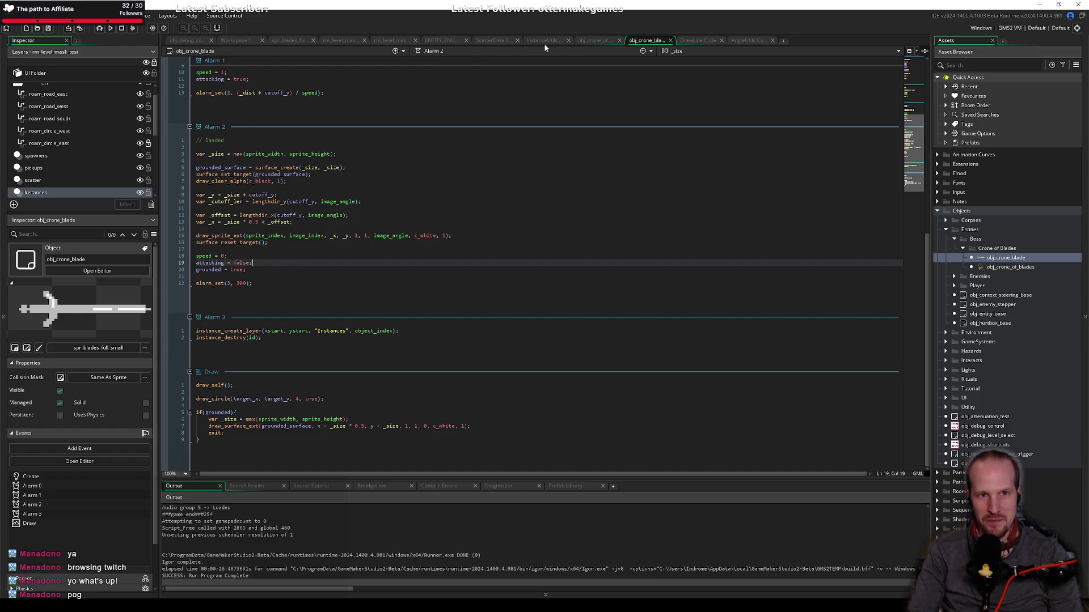
Step: Find and open obj_pyre_base via Ctrl+T and view its Create code
key("ctrl+t")
type("obj")
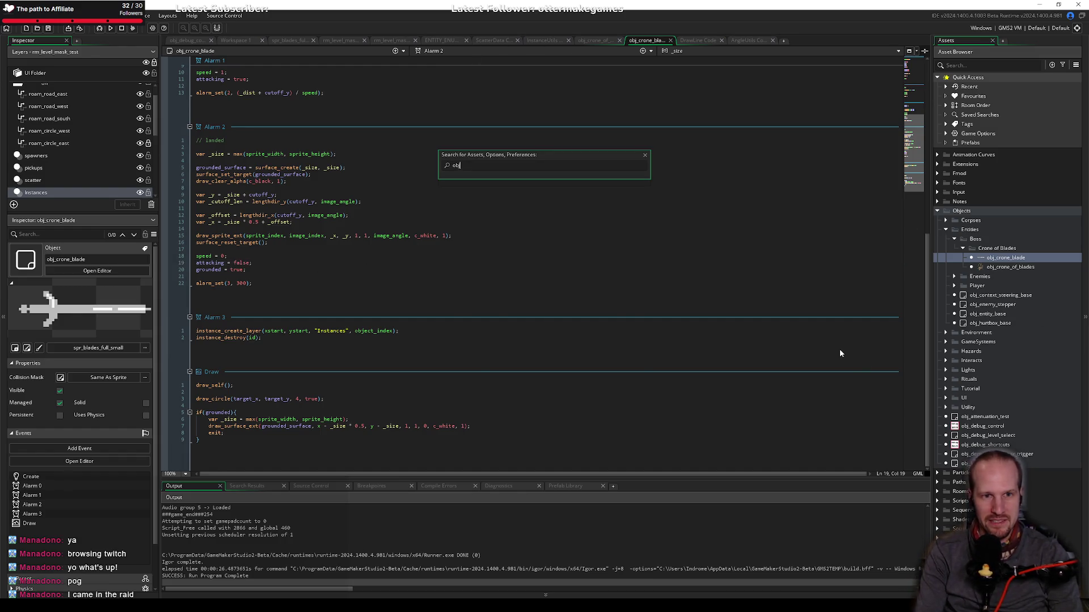
type("_pyre_base")
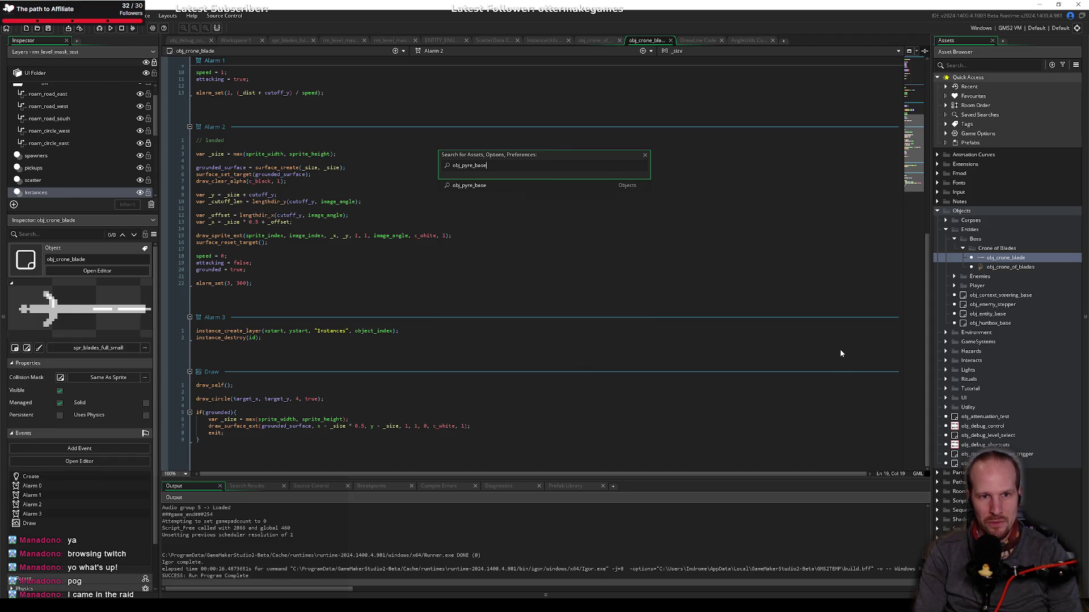
key("Return")
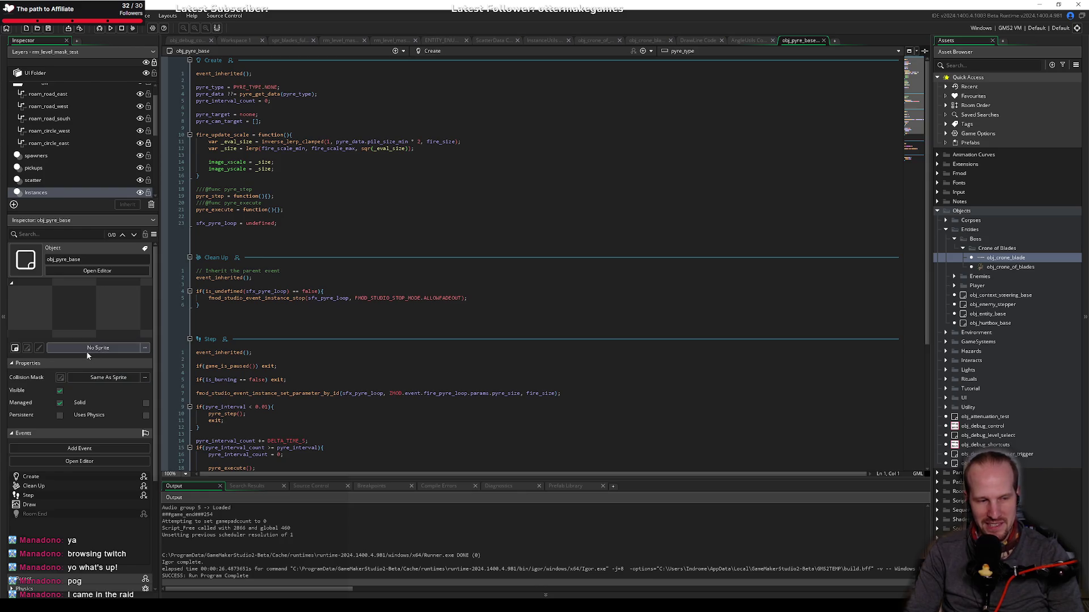
left_click(283, 177)
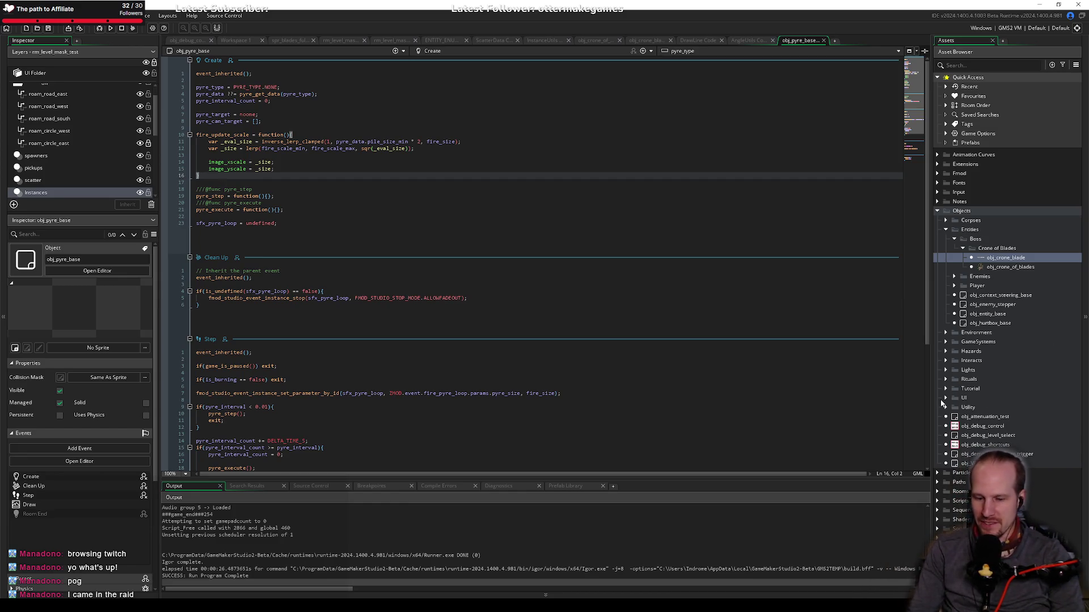
Step: Search the assets for pyre sprites and open spr_pyre_flame_base_0
key("ctrl+t")
type("_p")
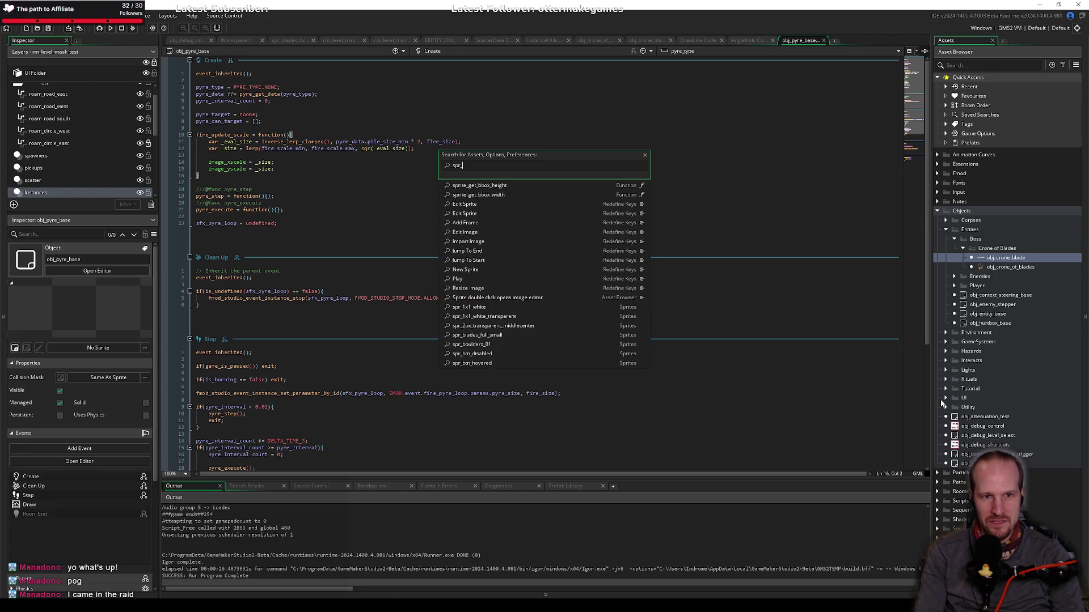
key("Down")
key("Down")
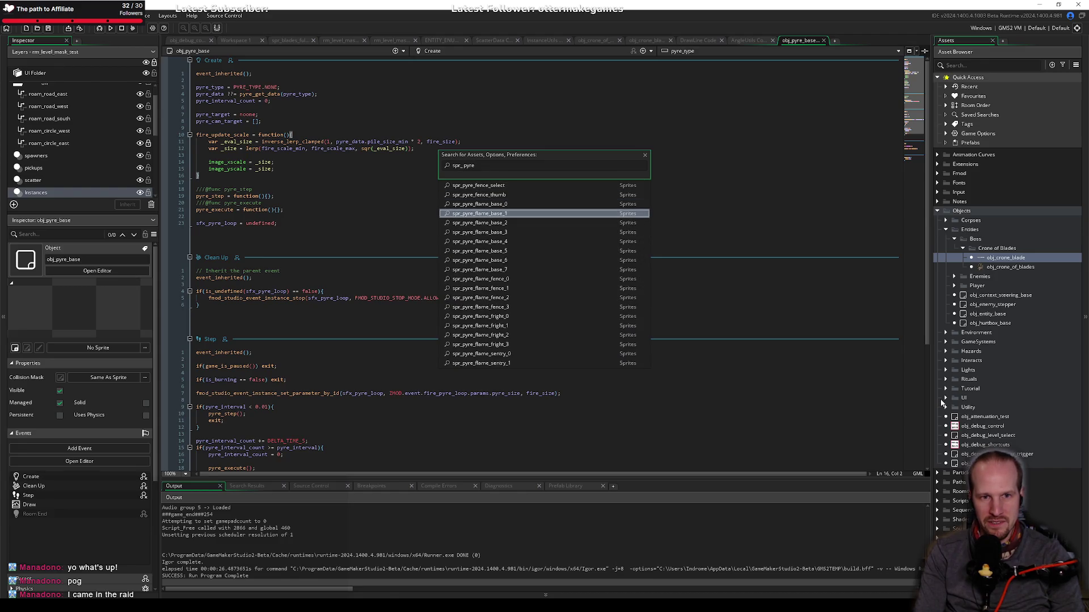
key("Return")
Step: Set spr_pyre_flame_base_0's collision mask to Manual and shrink the rectangle tightly around the flame
left_click(524, 417)
scroll(757, 369, "down", 3)
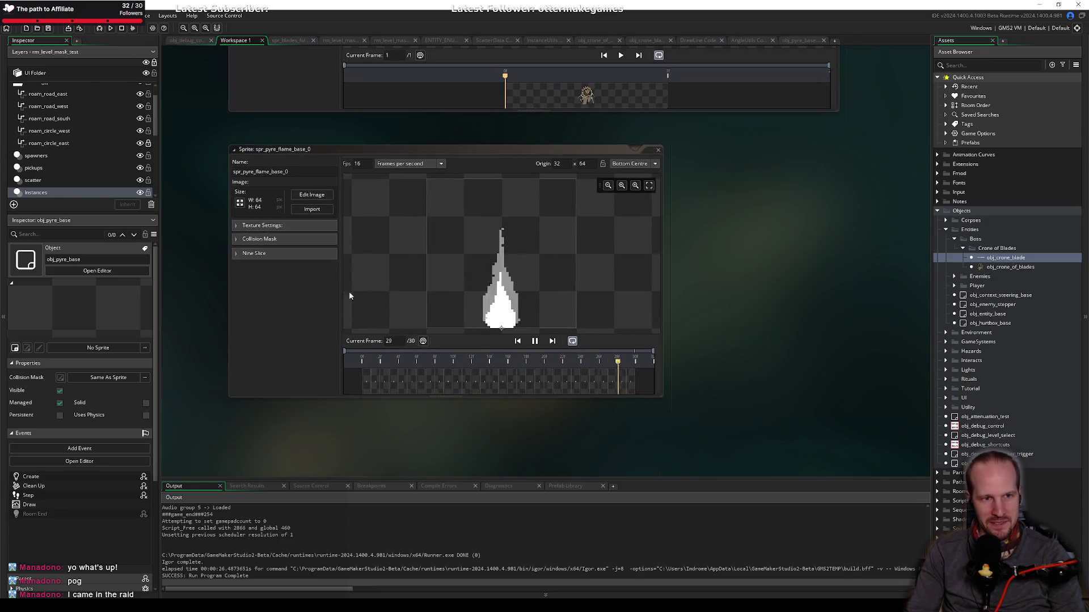
left_click(259, 239)
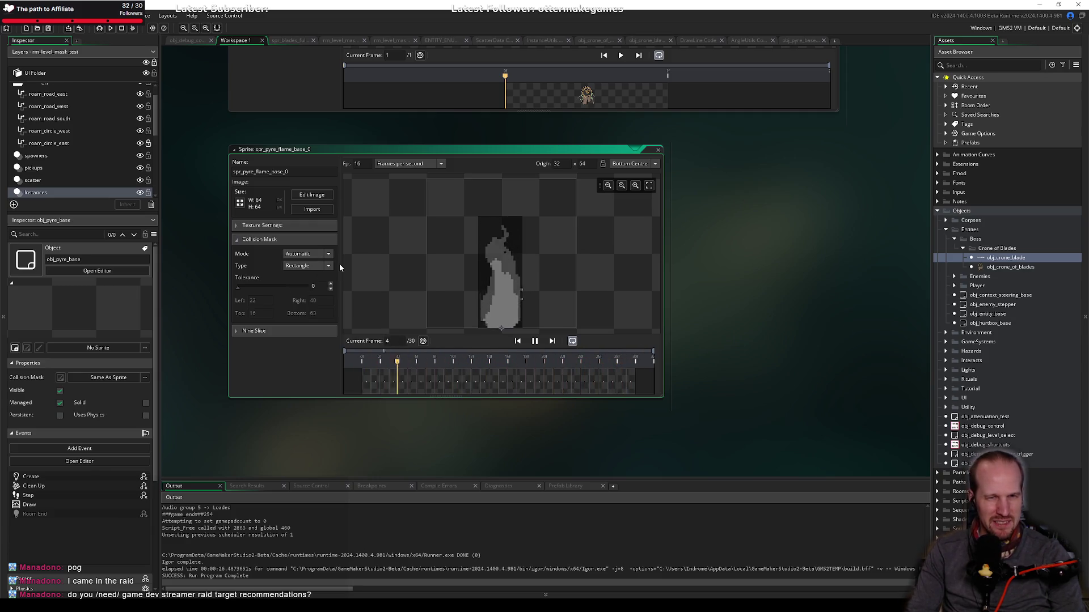
left_click(306, 254)
left_click(300, 281)
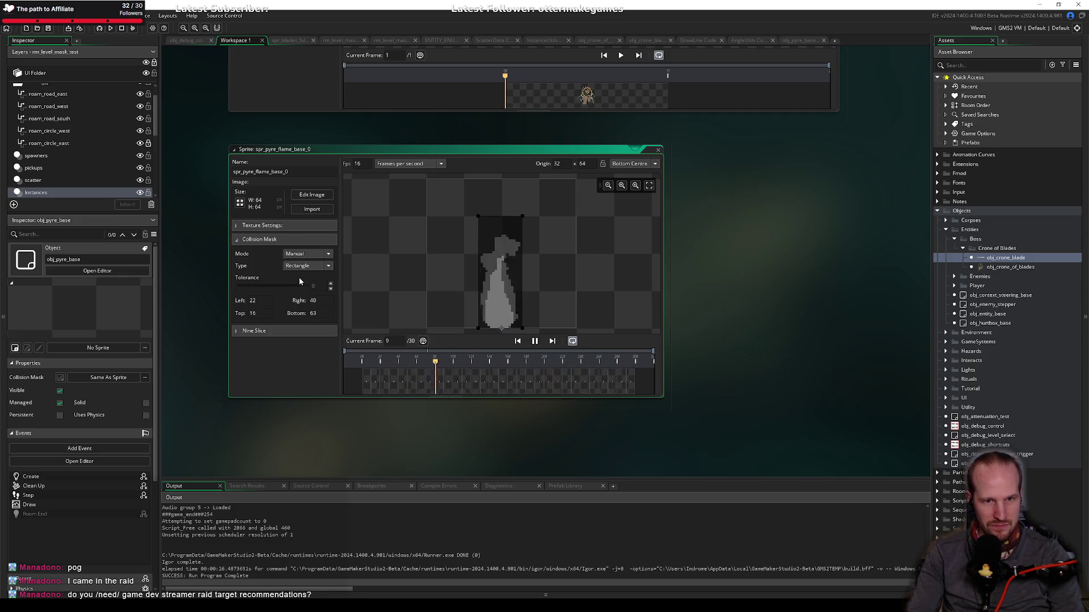
left_click_drag(478, 216, 485, 231)
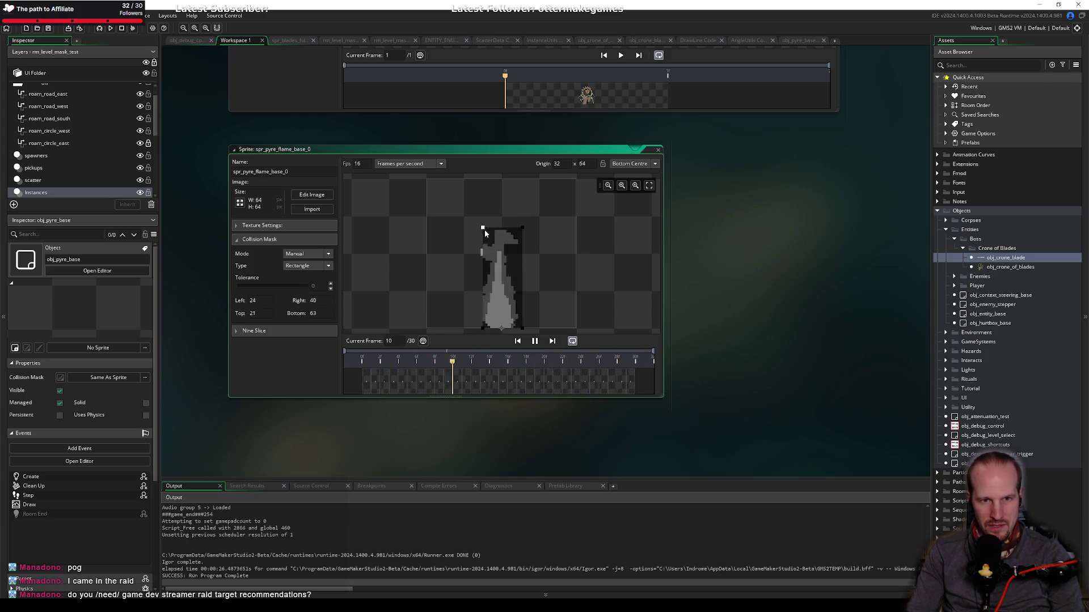
left_click_drag(522, 328, 518, 329)
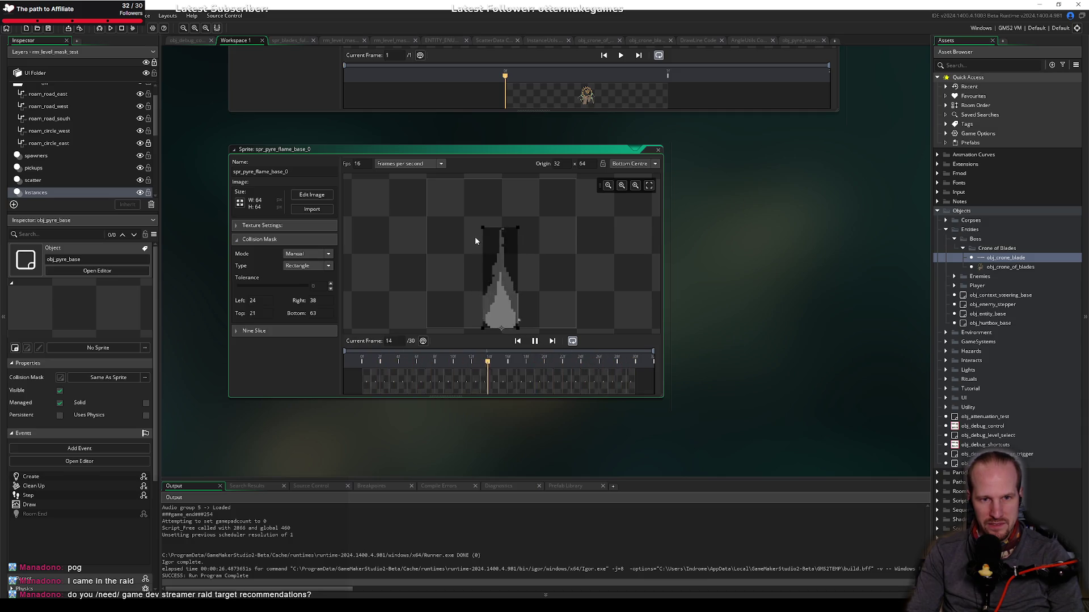
mouse_move(483, 227)
left_mouse_down()
mouse_move(514, 228)
mouse_move(516, 240)
left_mouse_up()
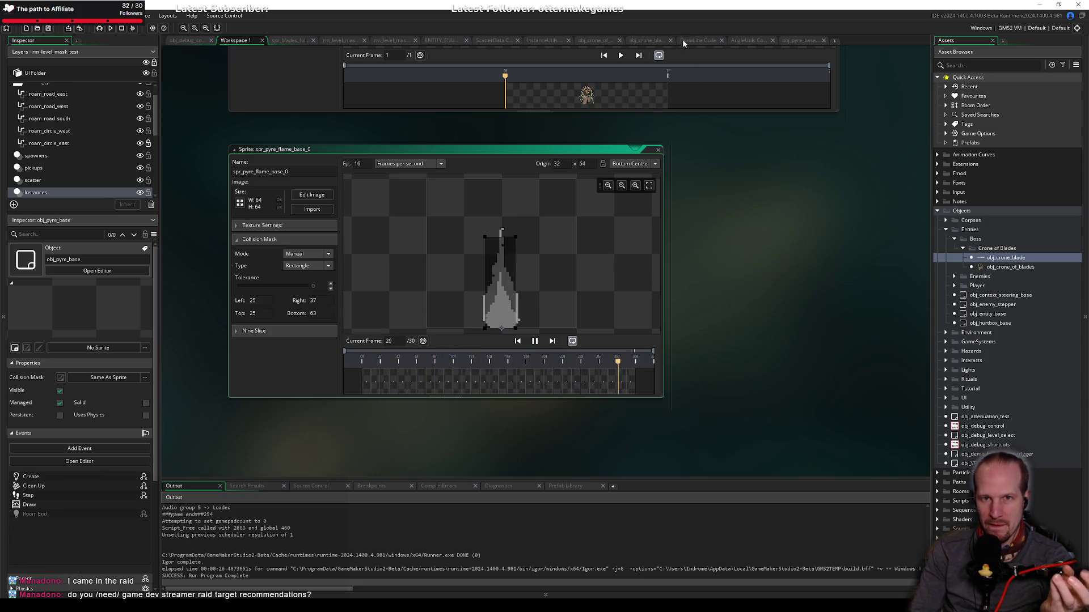
left_click(647, 42)
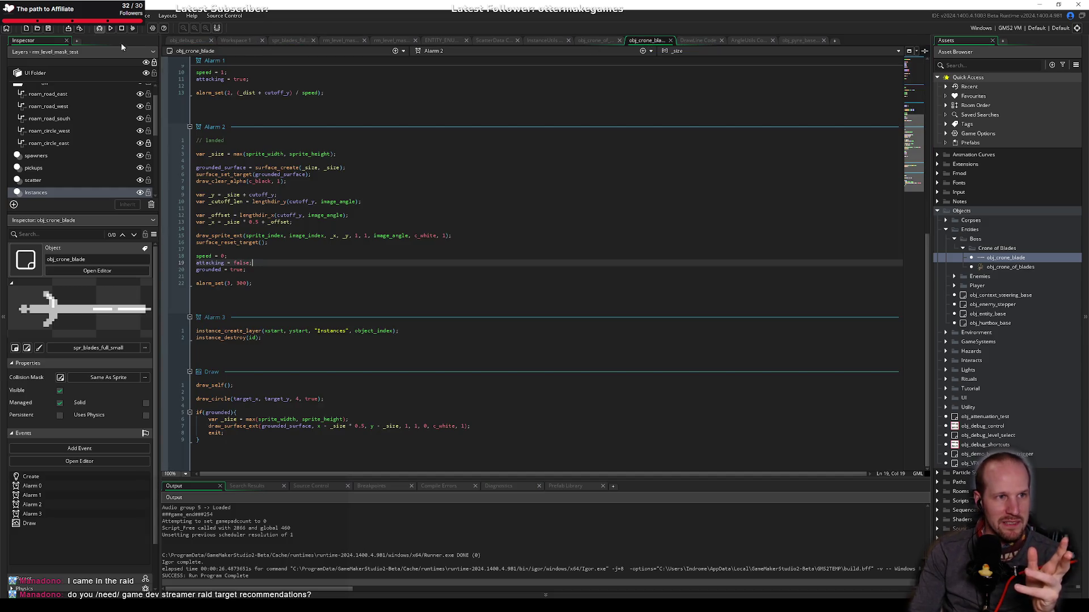
Step: Open rm_level_mask_test, select its obj_crone_blade instance, and make it invisible
left_click(233, 41)
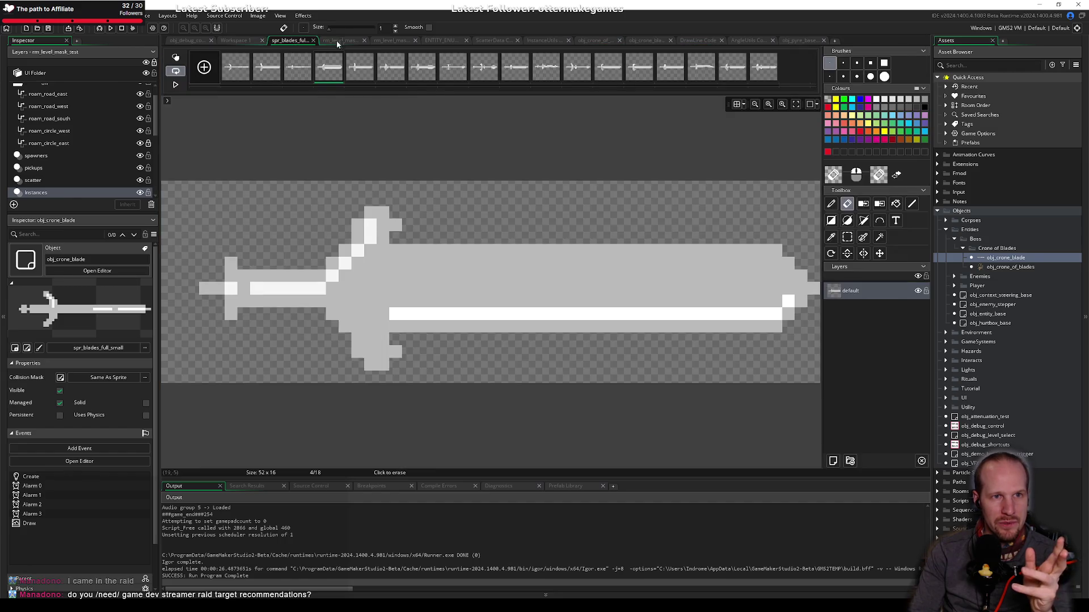
left_click(341, 40)
left_click(489, 287)
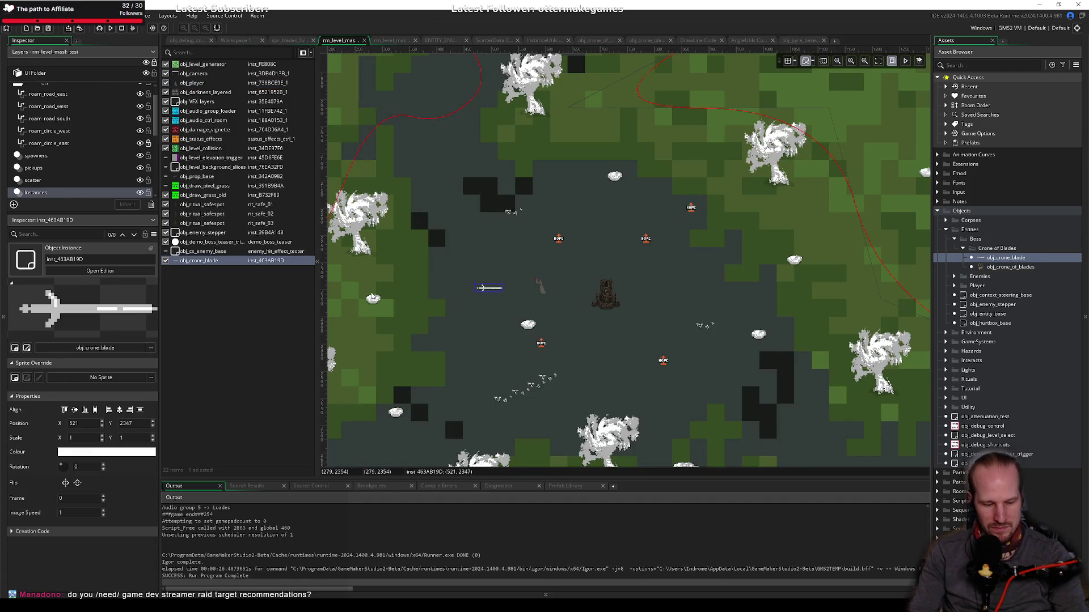
left_click(166, 261)
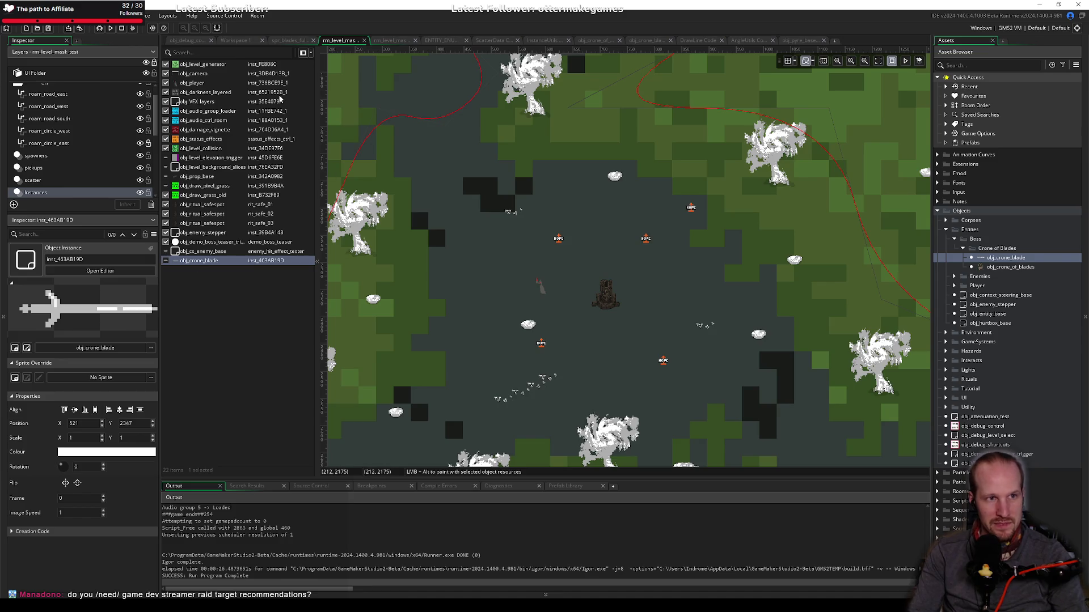
Step: Build and run Pyrebound in debug, then click PLAY on the title screen
left_click(100, 29)
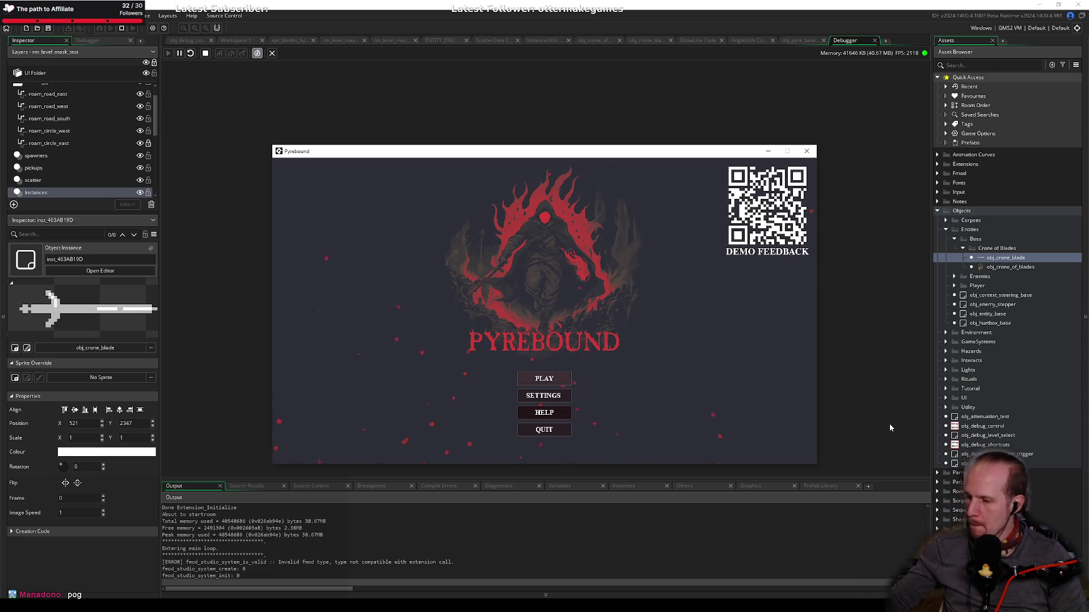
left_click(550, 382)
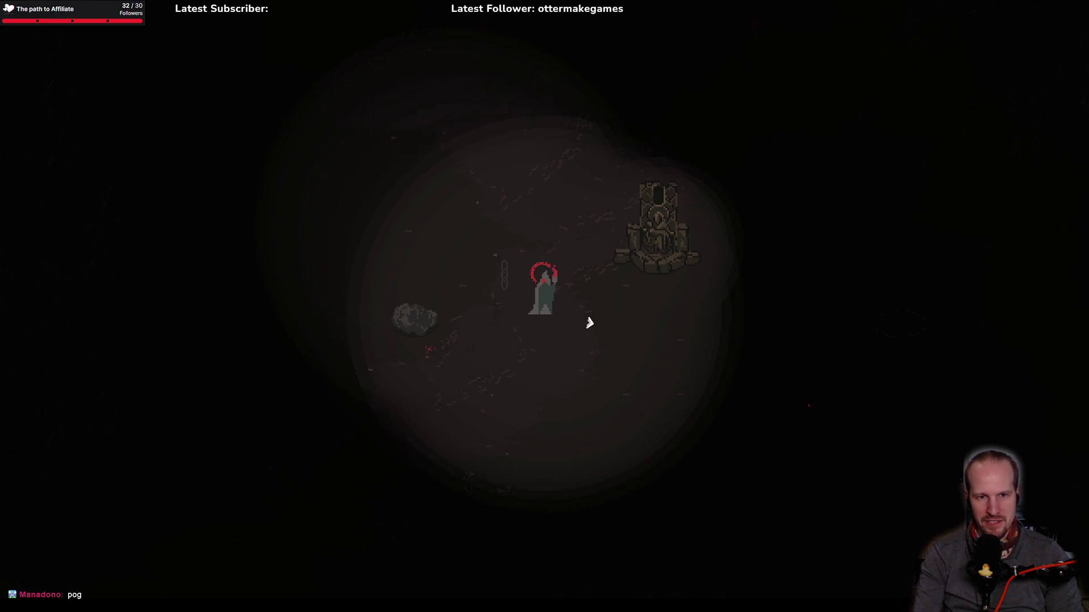
Step: Show the debug overlay, enable context steering, inspect the player tutorial and globals windows, then hide it
key("F1")
left_click(40, 29)
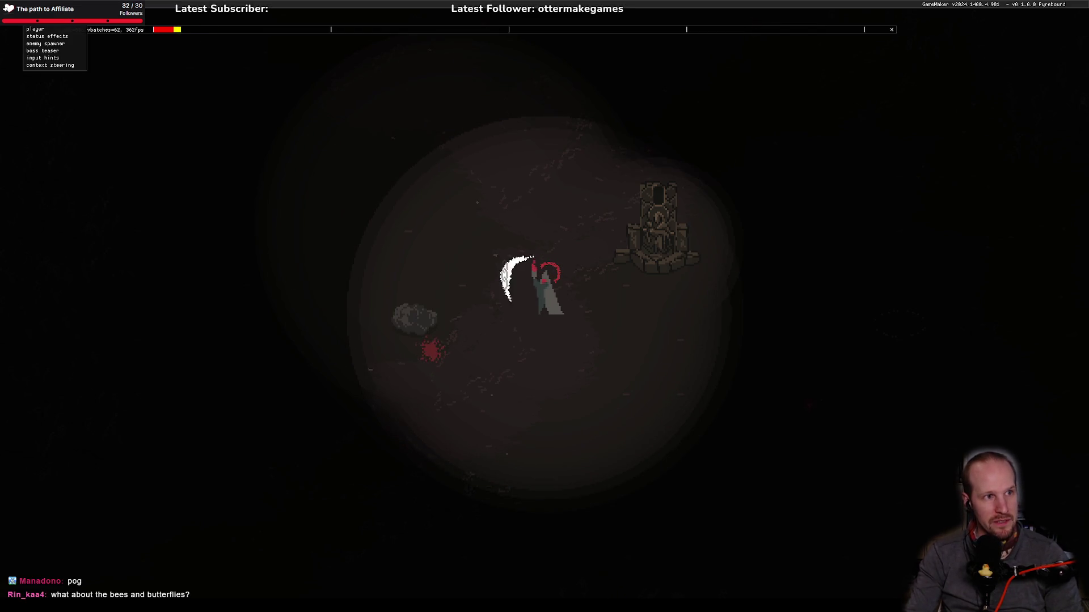
left_click(50, 65)
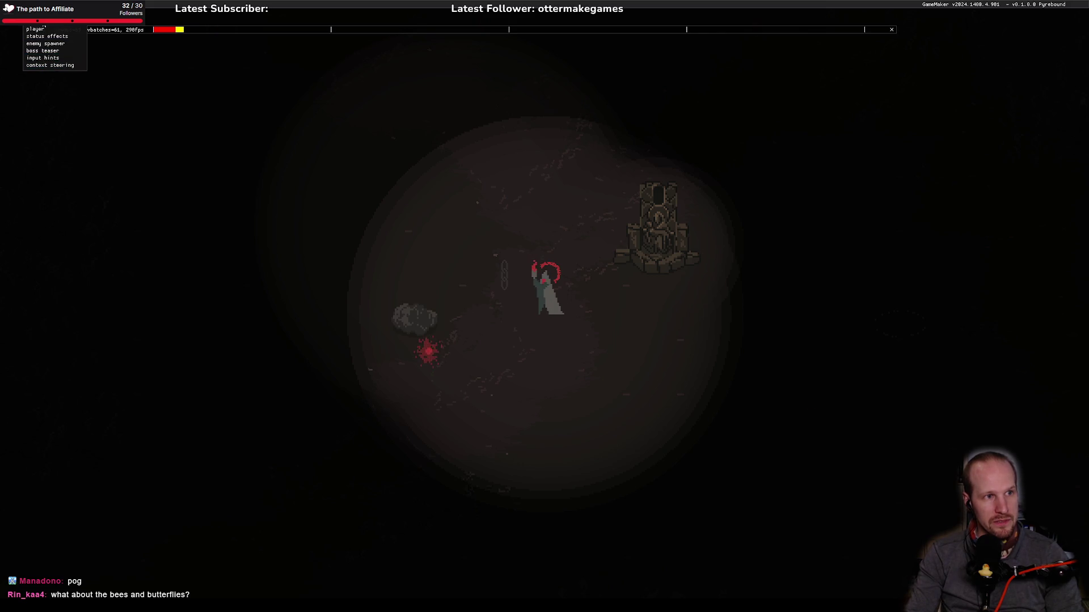
left_click(41, 29)
left_click(42, 143)
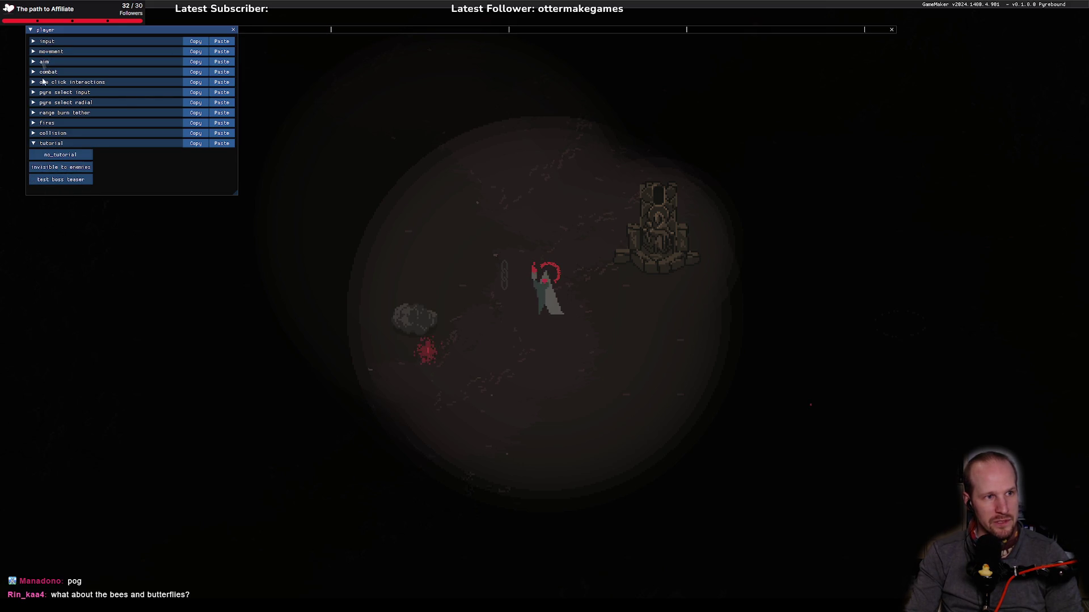
left_click(37, 28)
left_click(37, 28)
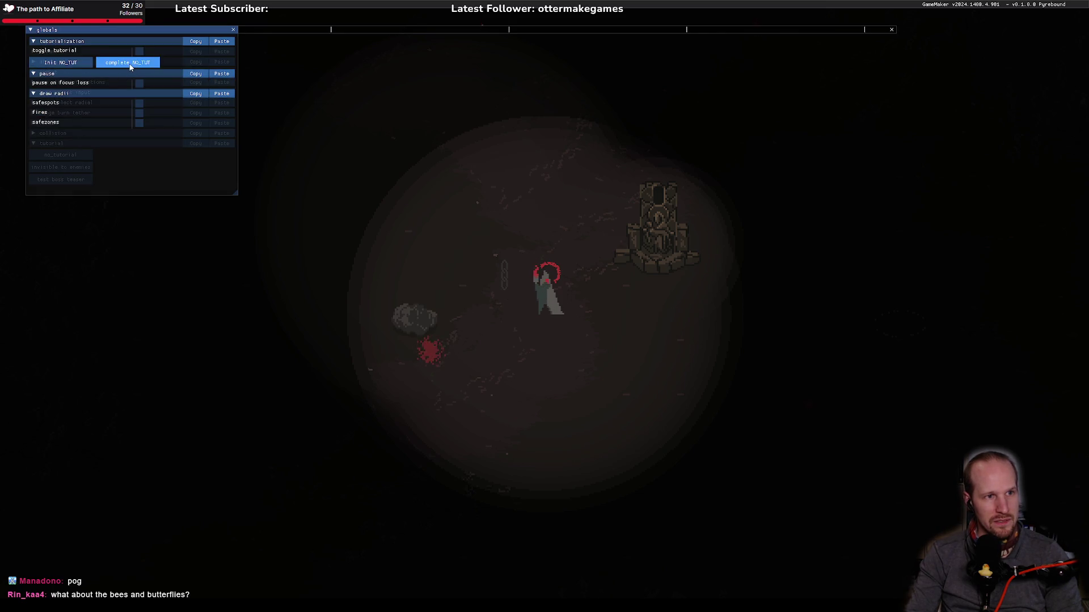
key("F1")
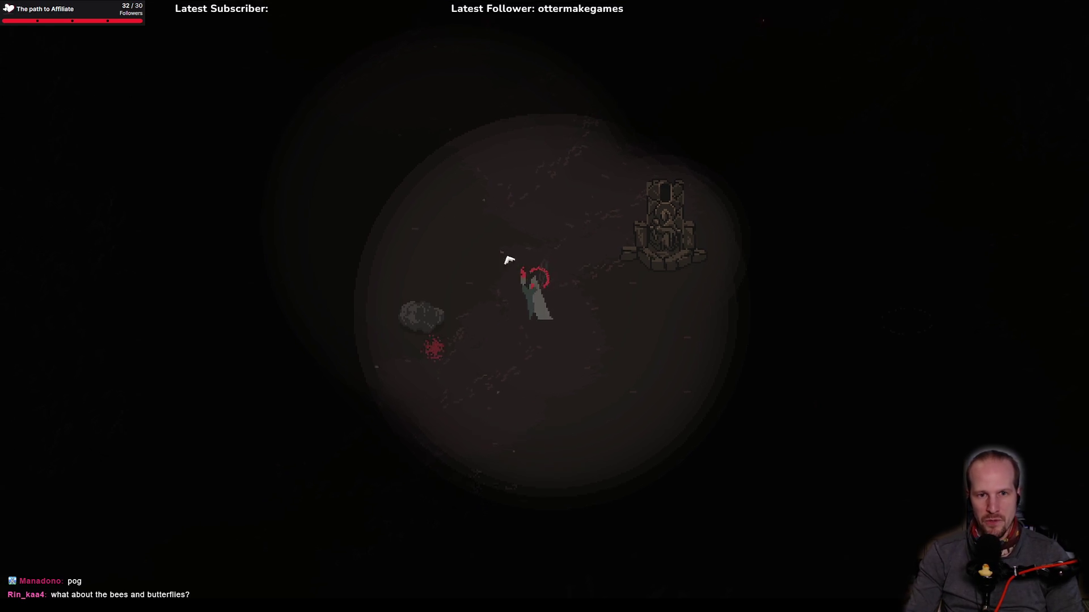
Step: Walk the character down-left through the cave
key("s")
key("a")
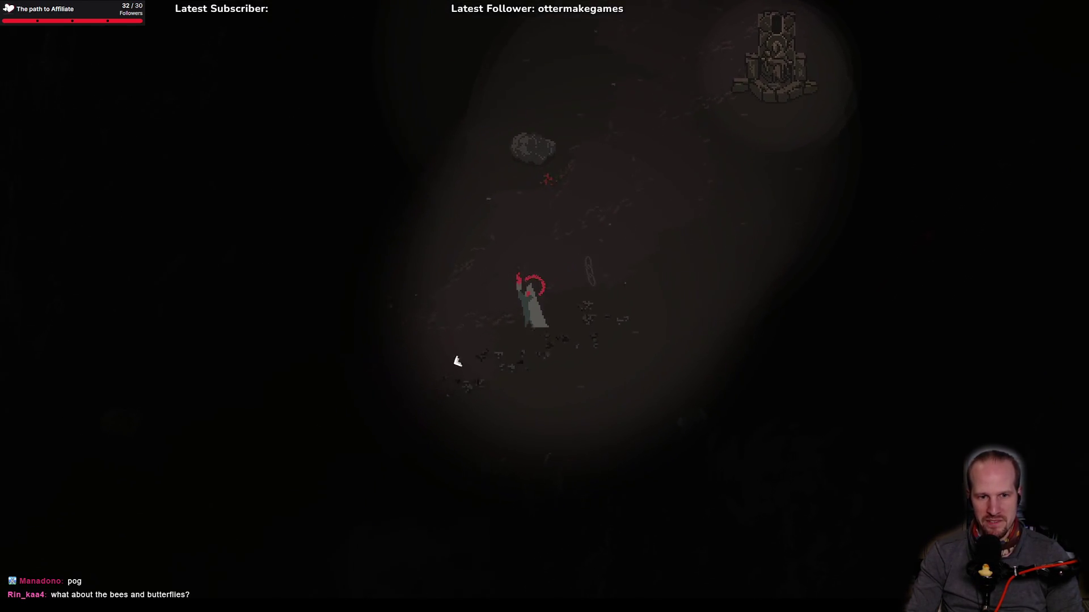
key("s")
key("a")
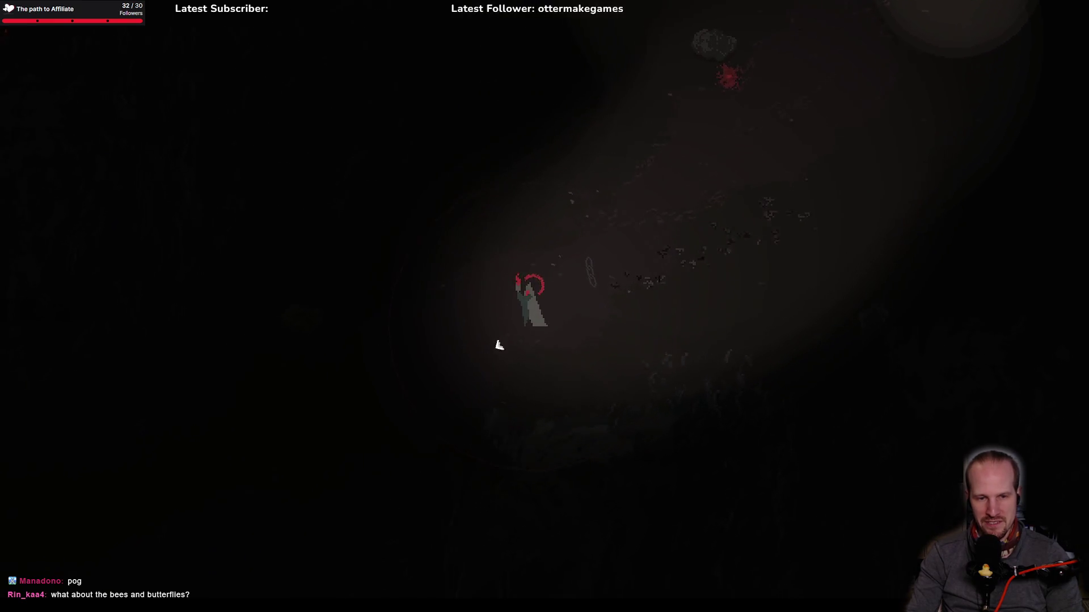
key("s")
key("a")
key("s")
key("a")
key("s")
key("a")
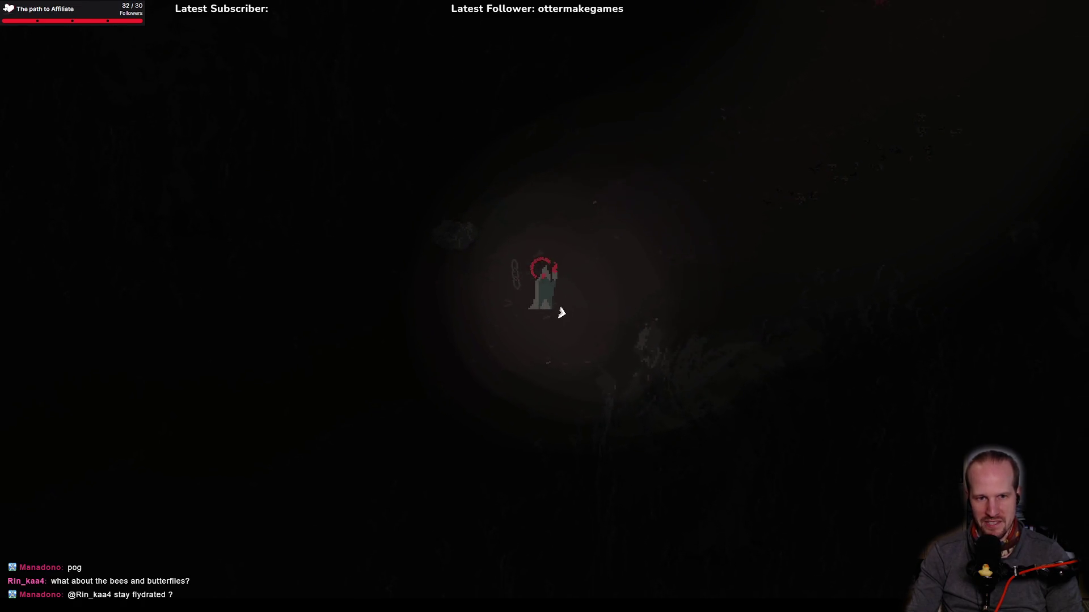
Step: Walk the character up, right and back down around the throne area
key("w")
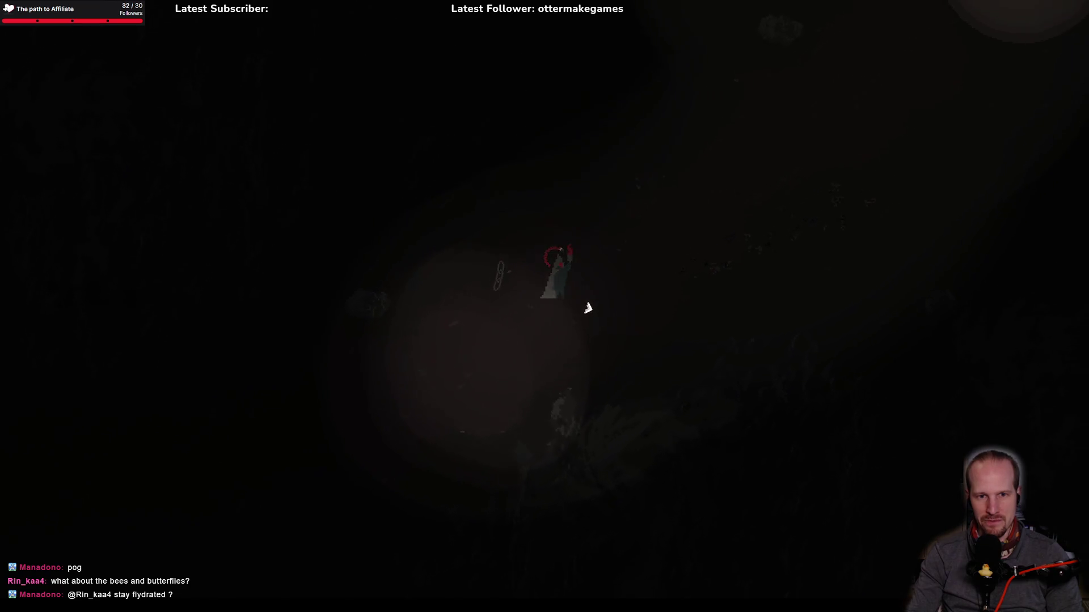
key("w")
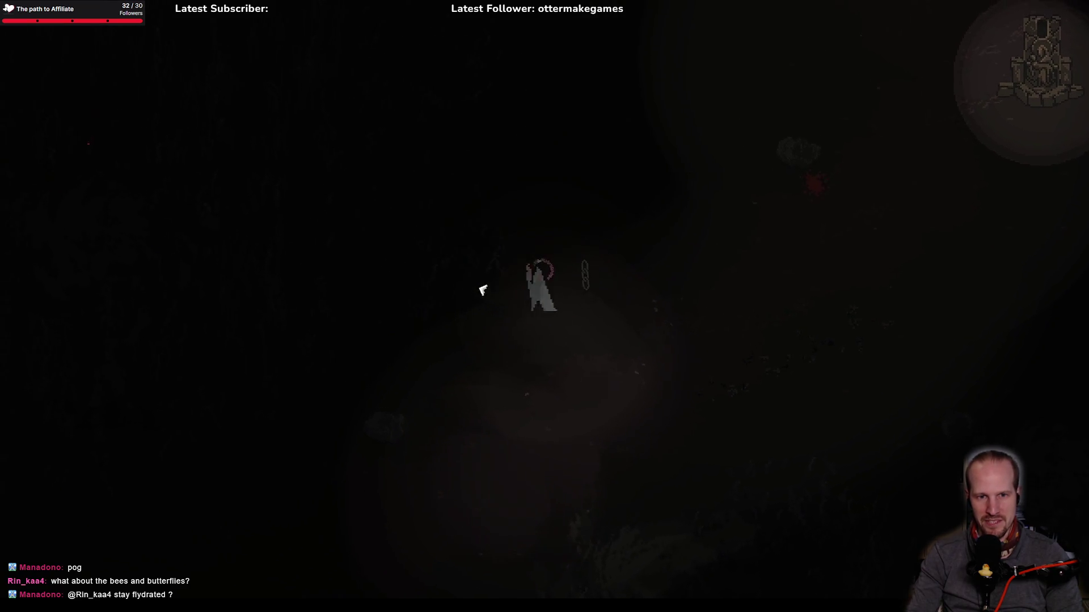
key("w")
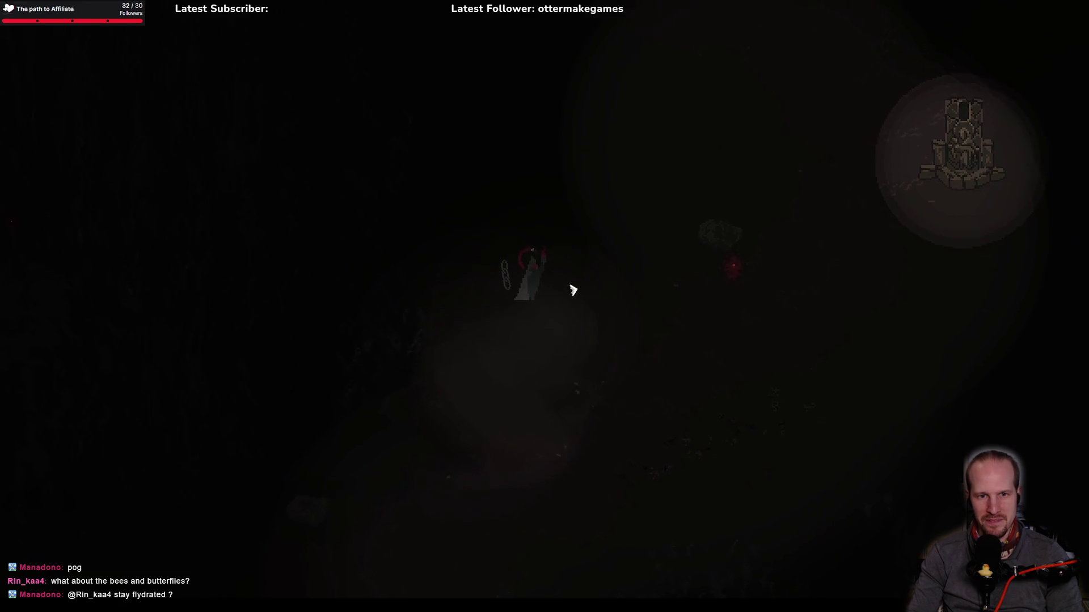
key("a")
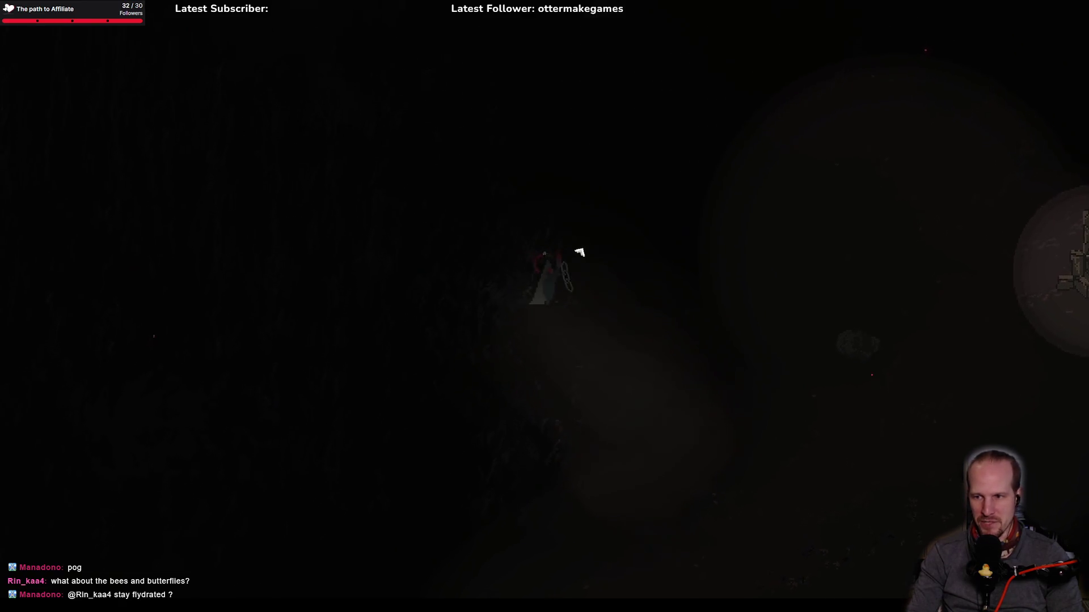
key("w")
key("s")
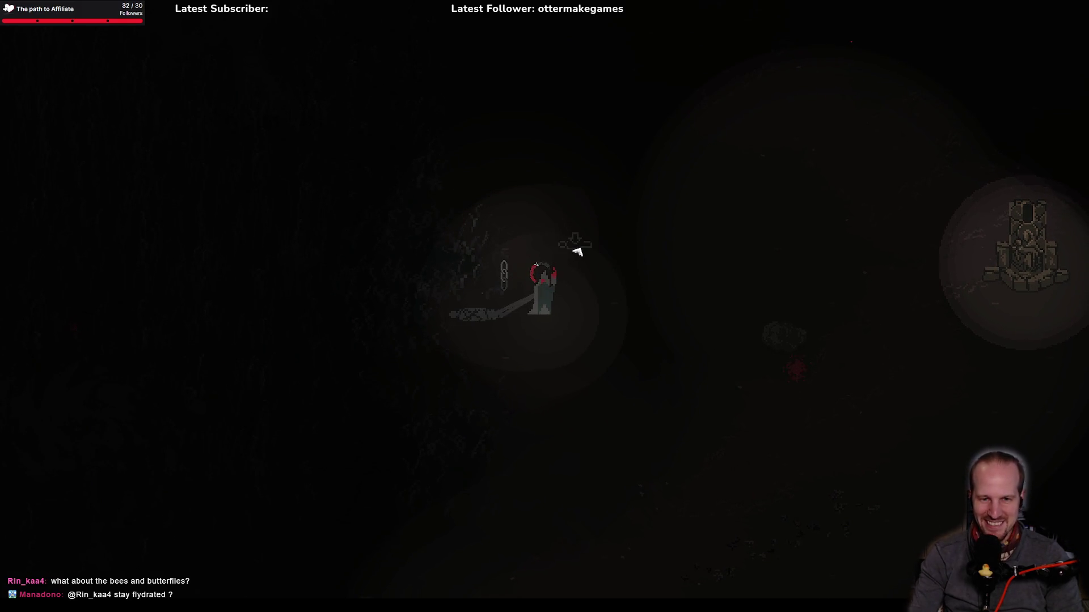
key("s")
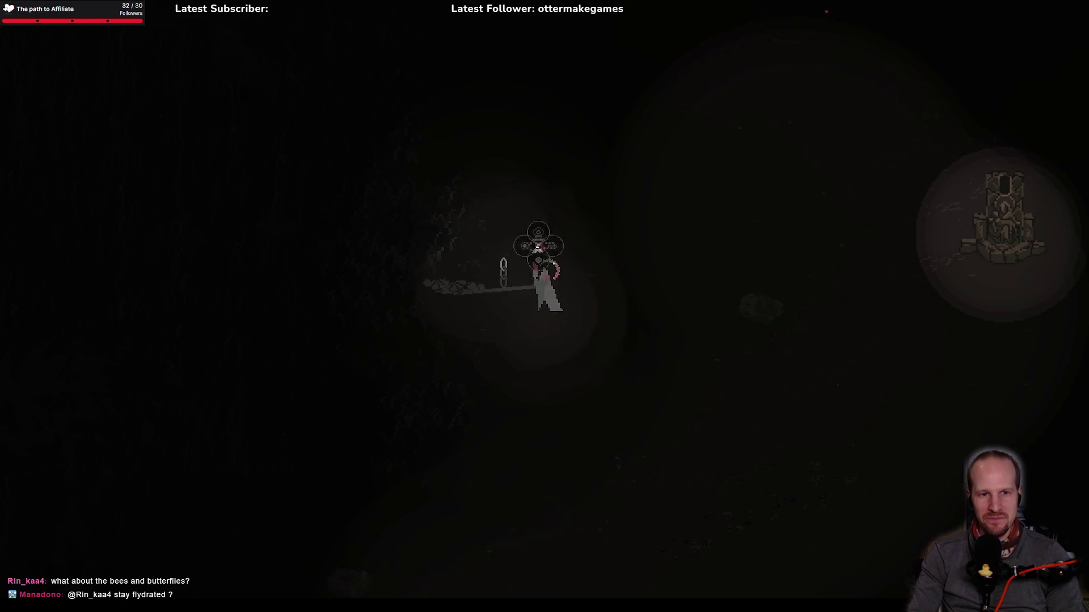
key("w")
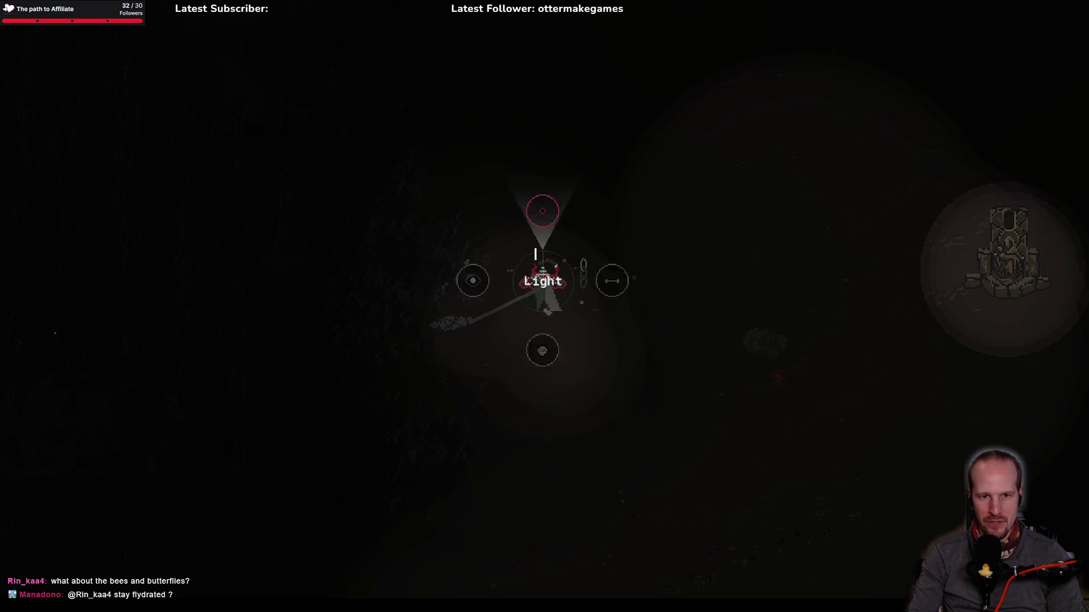
key("d")
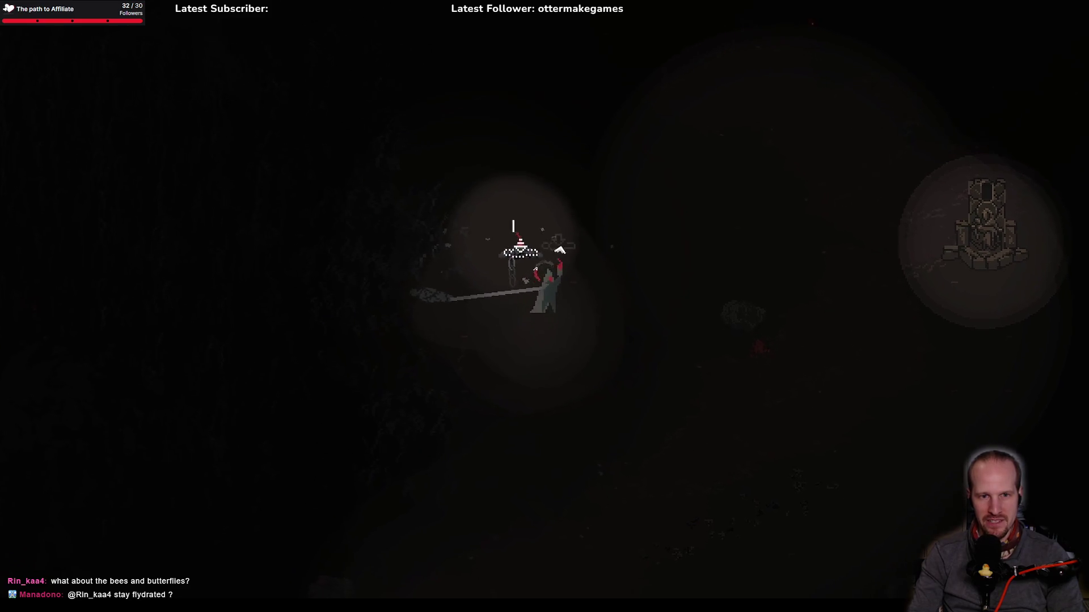
key("w")
key("w")
key("d")
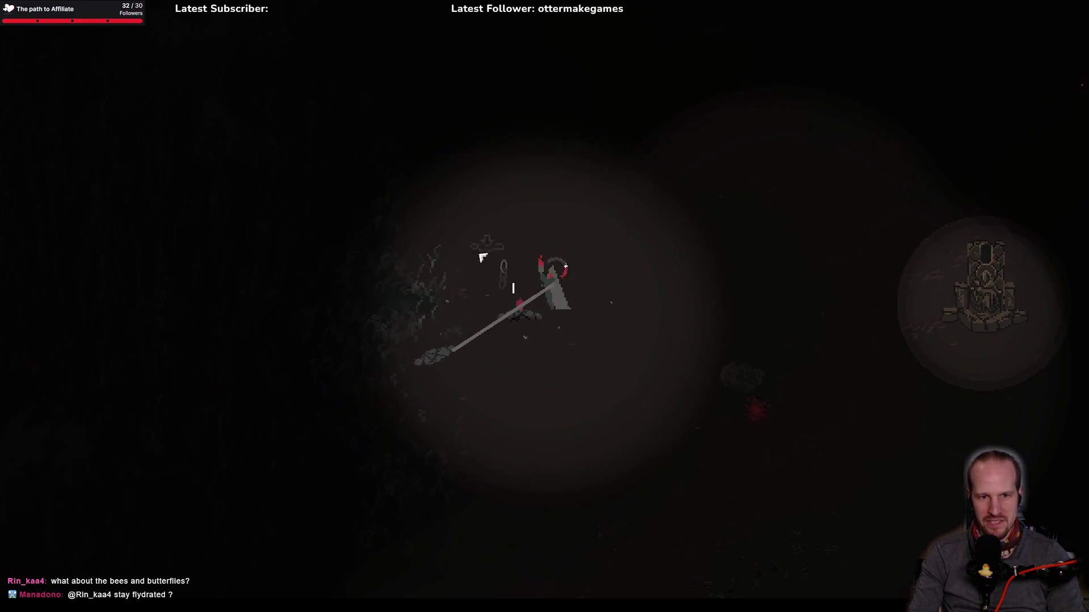
key("w")
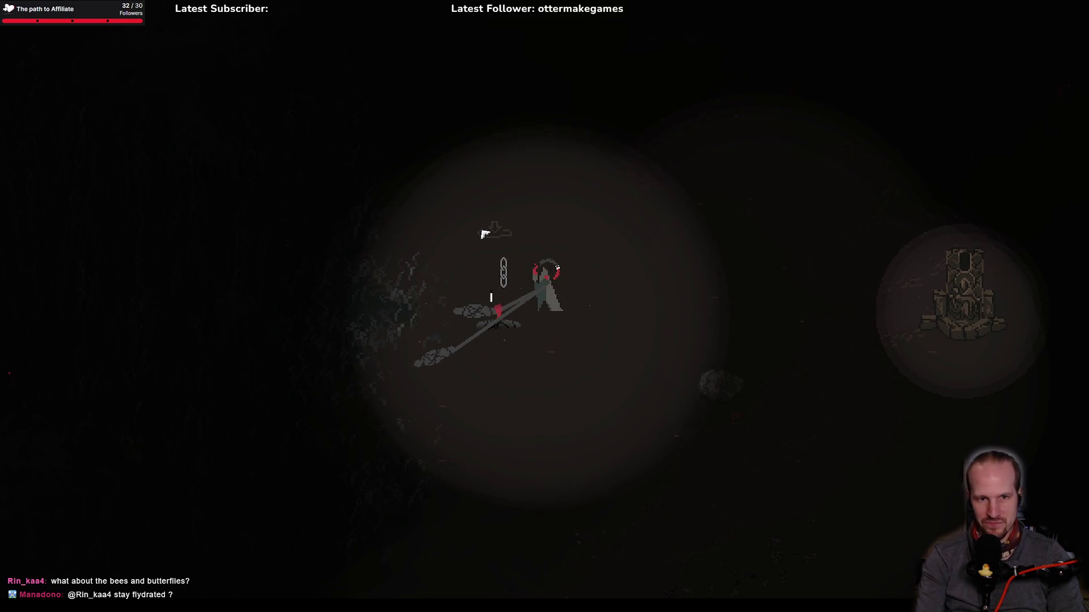
key("s")
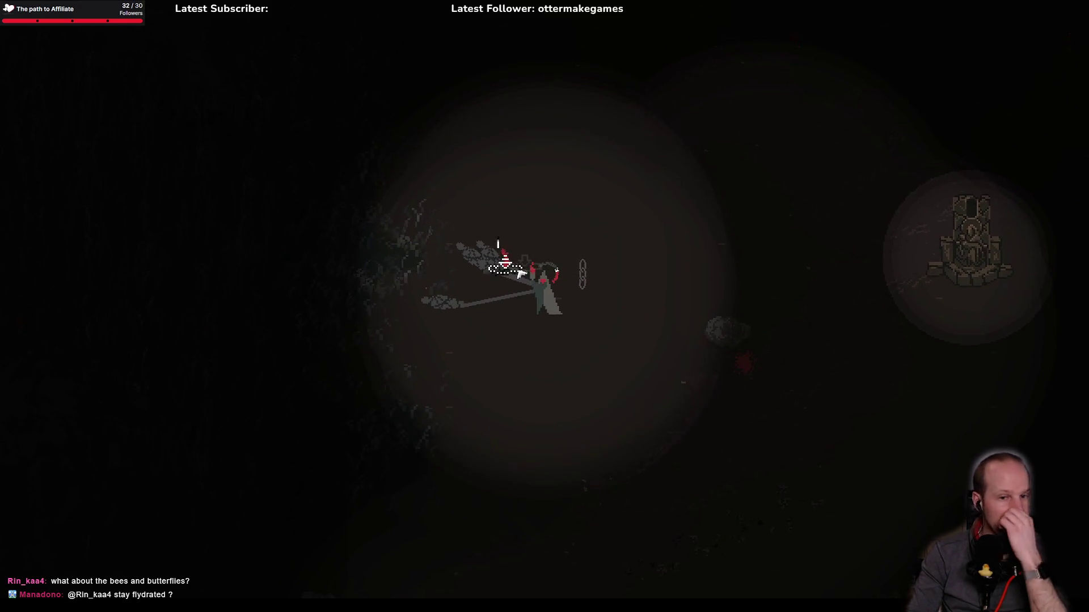
key("s")
key("d")
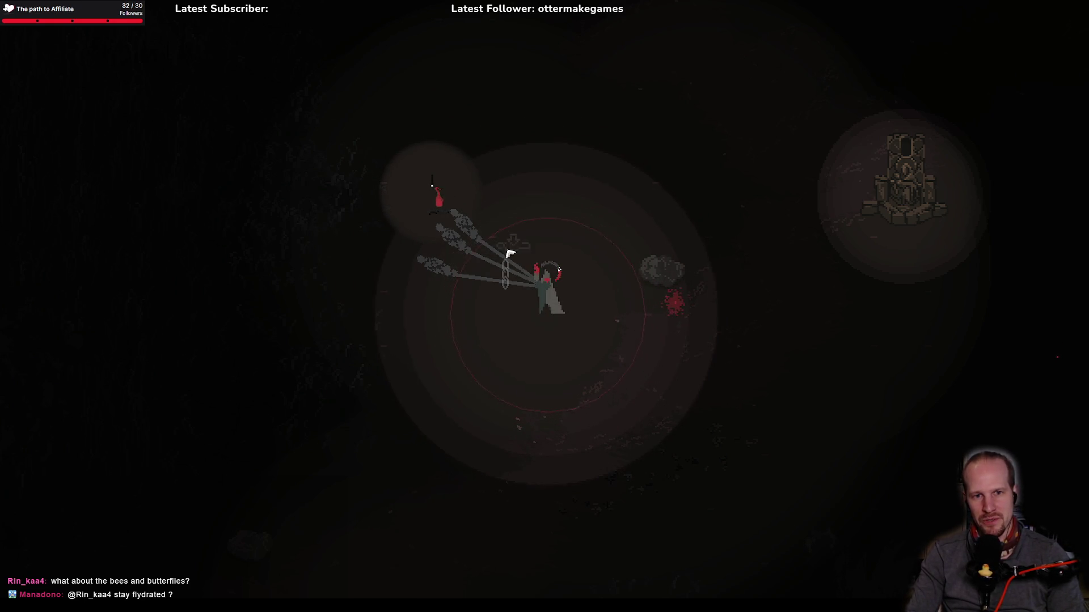
key("w")
key("a")
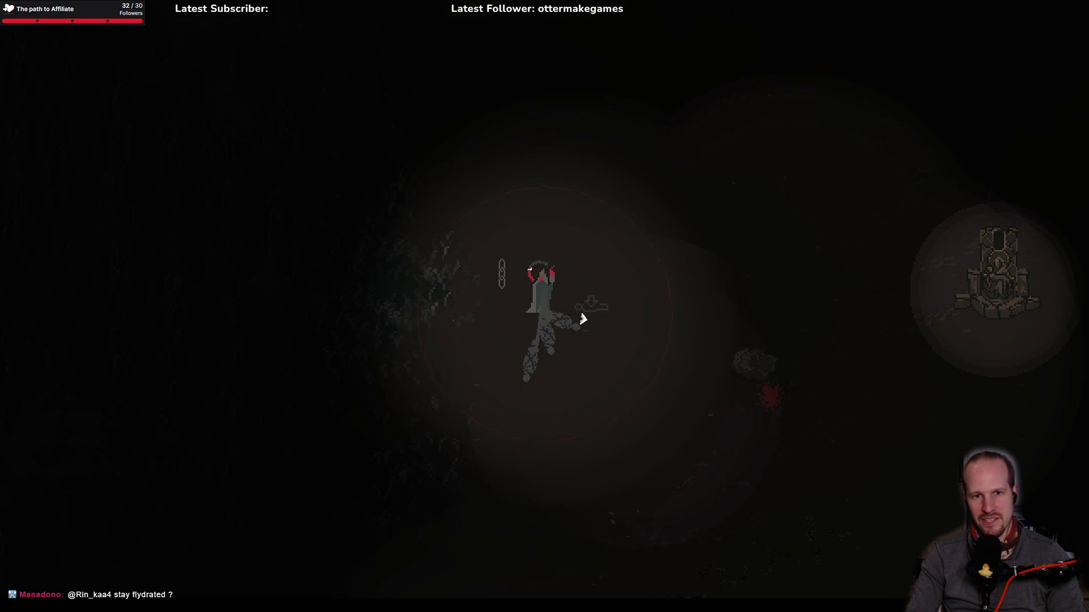
key("d")
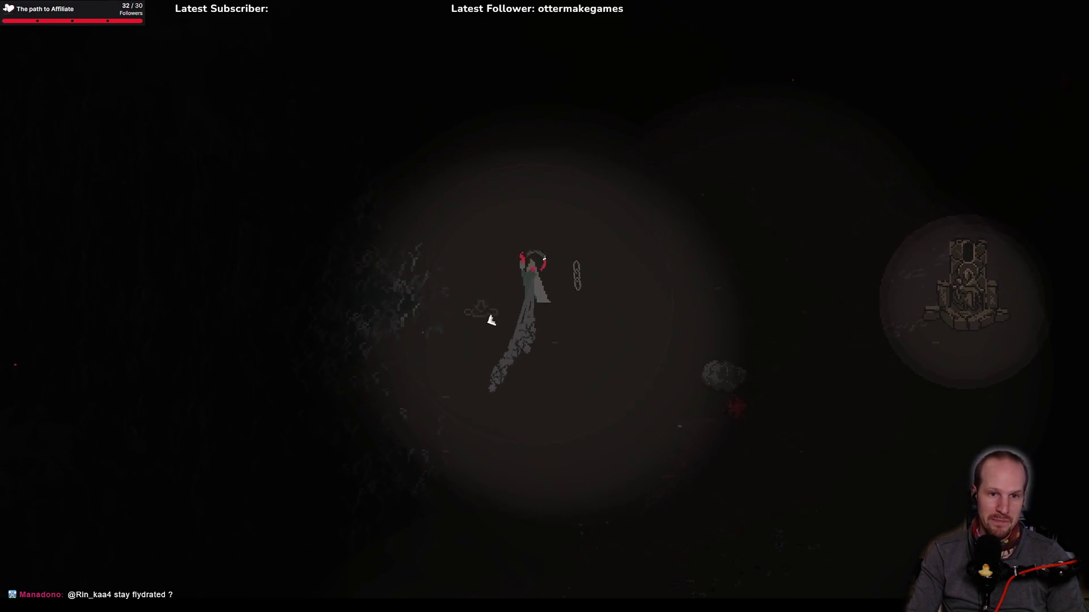
key("d")
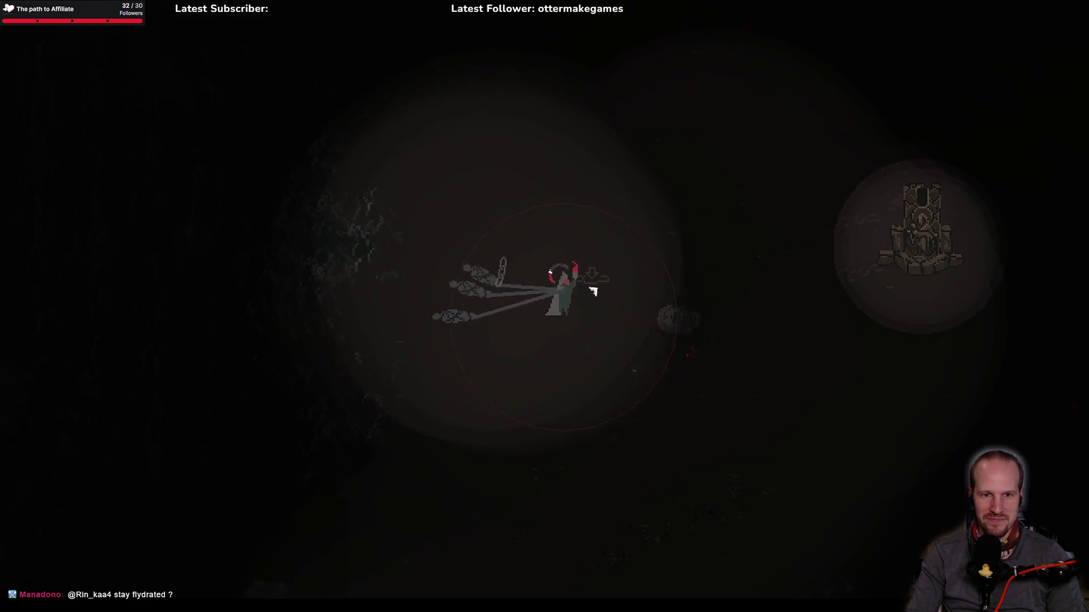
Step: Bring up the ability ring and cast the red pillar spell
key("d")
key("w")
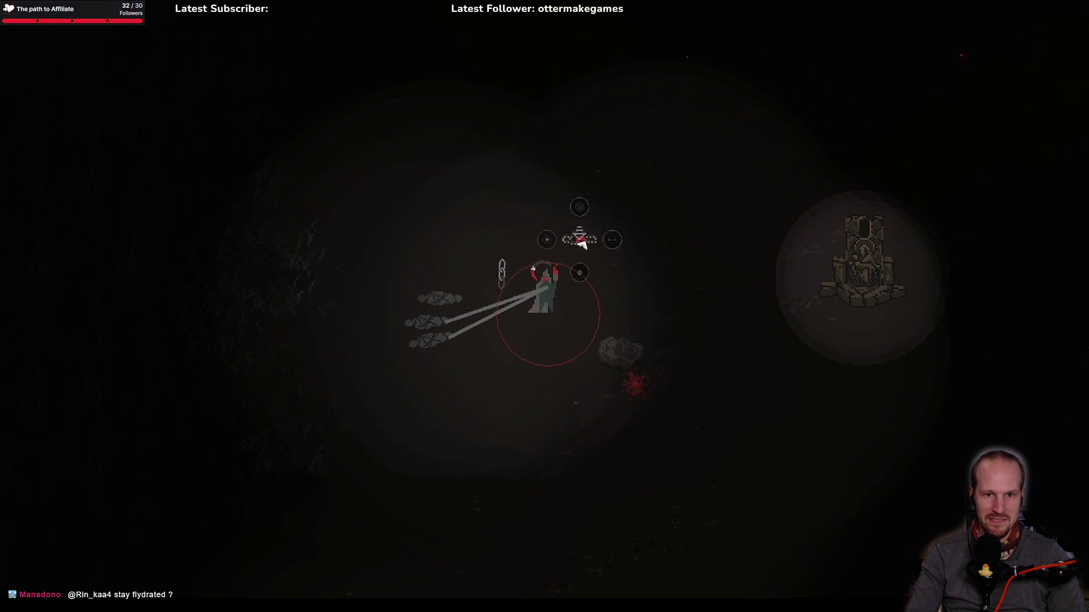
left_click(563, 272)
key("s")
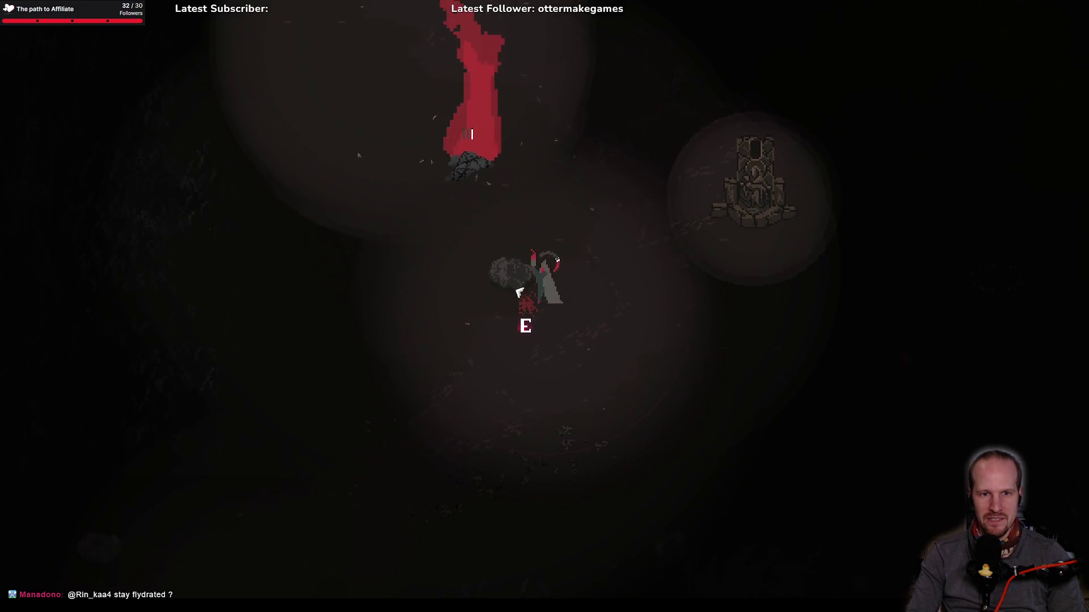
Step: Walk the character past the rock to the shrine until its prompt appears
key("w")
key("a")
key("s")
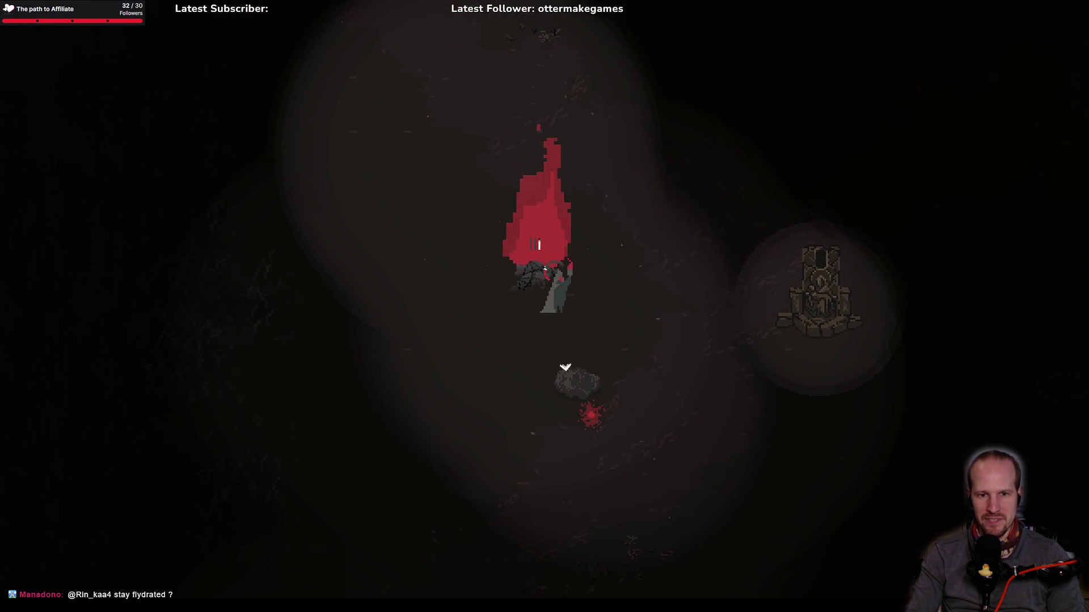
key("d")
key("s")
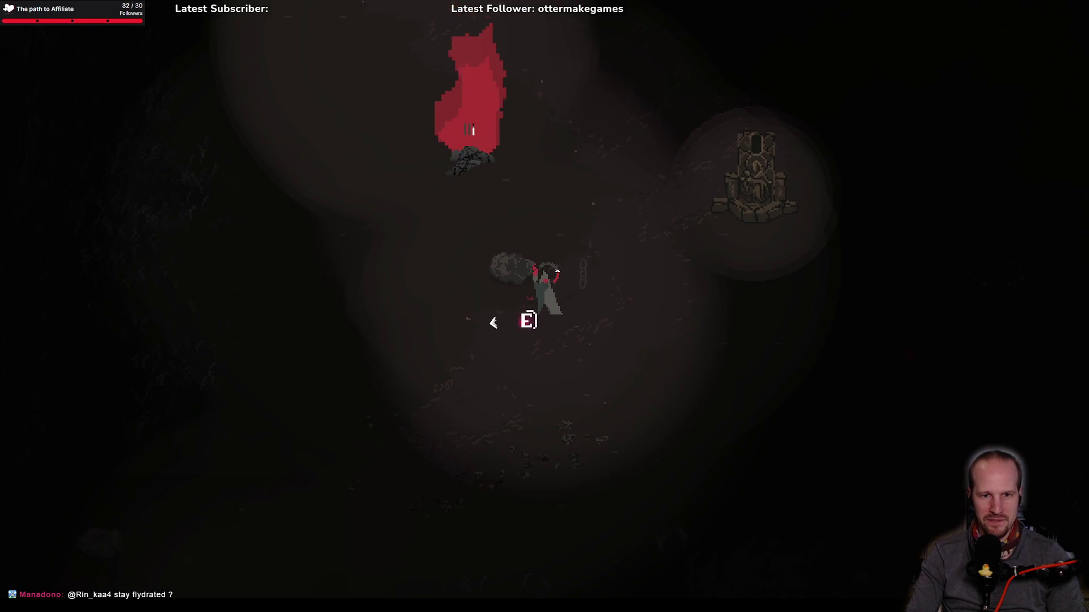
key("w")
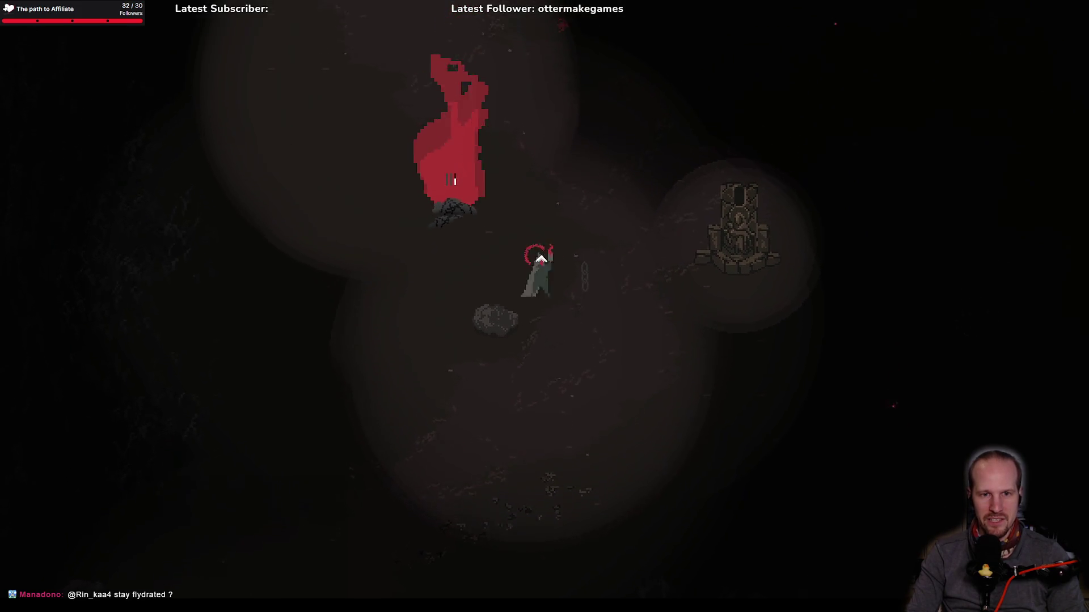
key("d")
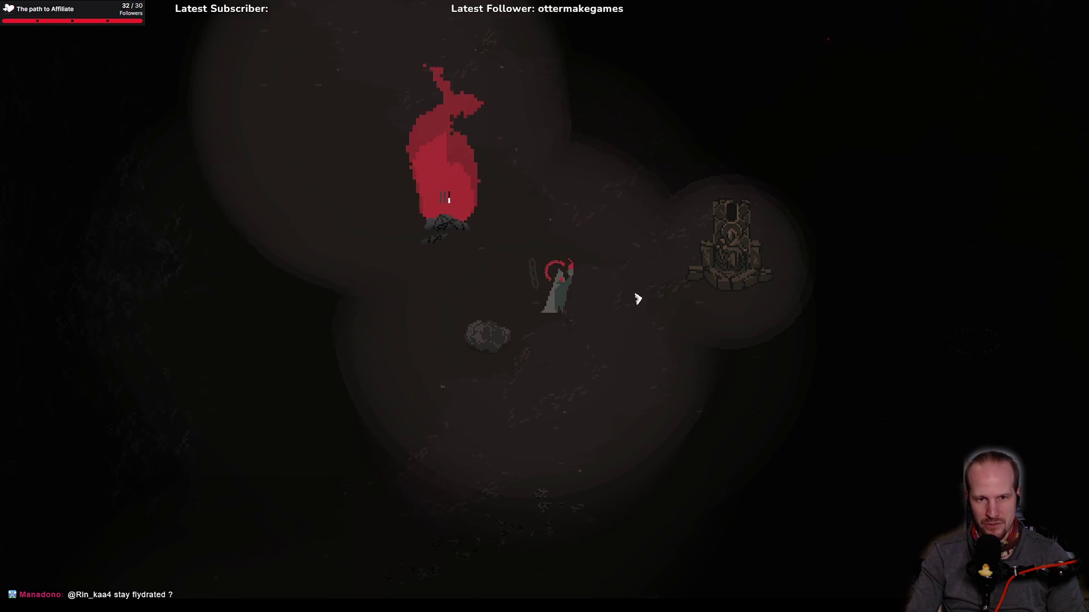
key("d")
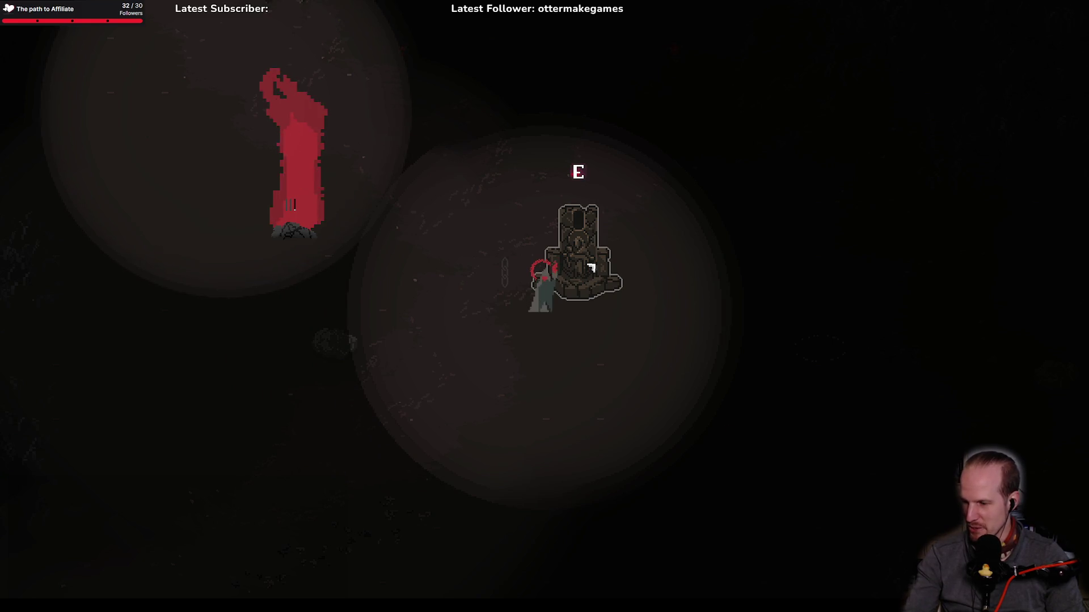
key("a")
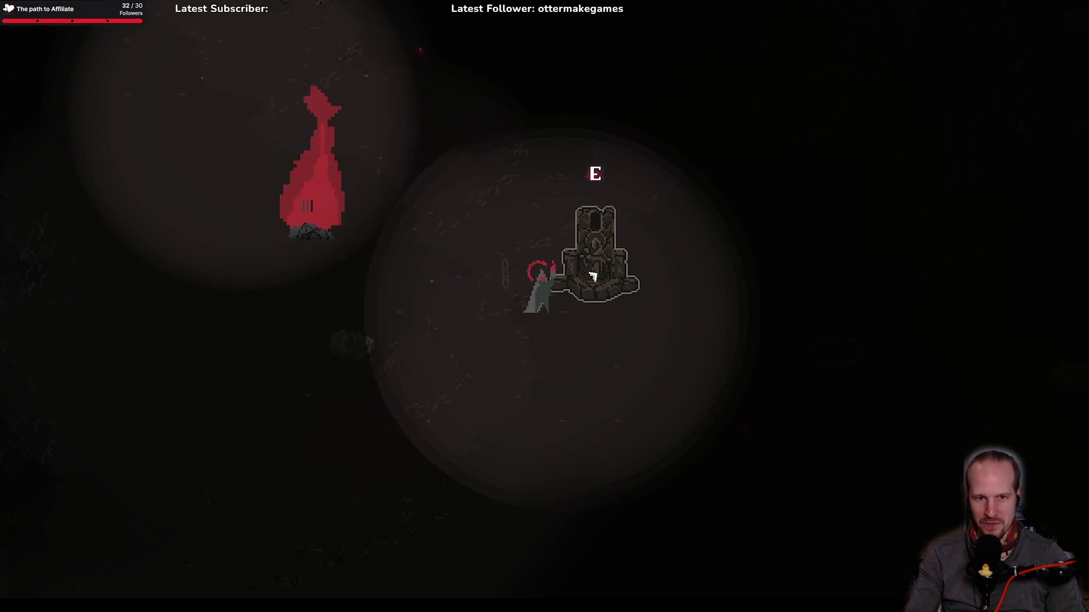
key("d")
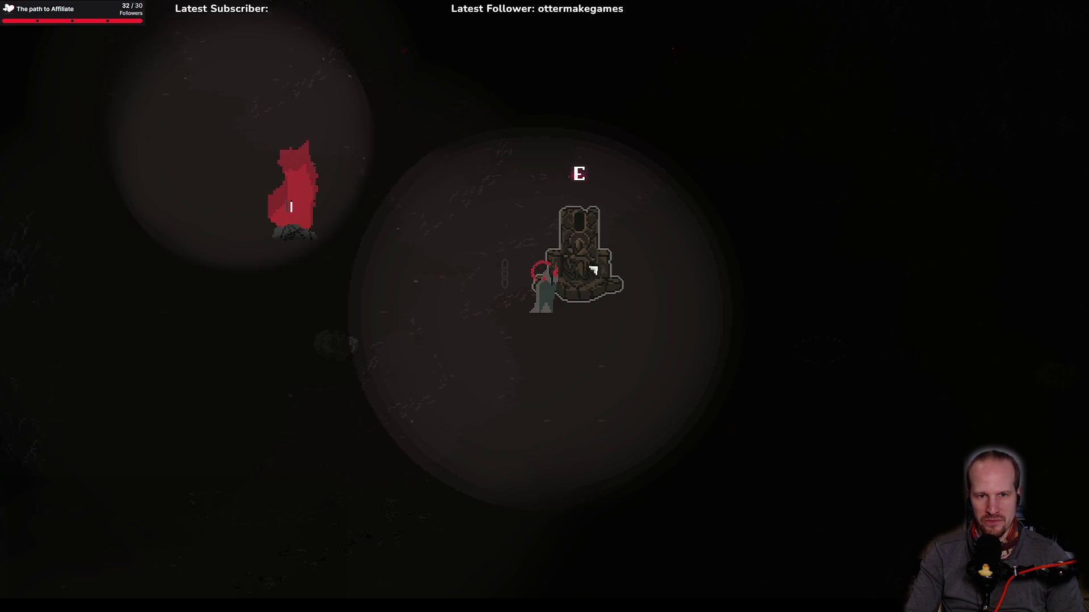
Step: Activate the shrine with E and follow the cracked trail right to the floor rune
key("e")
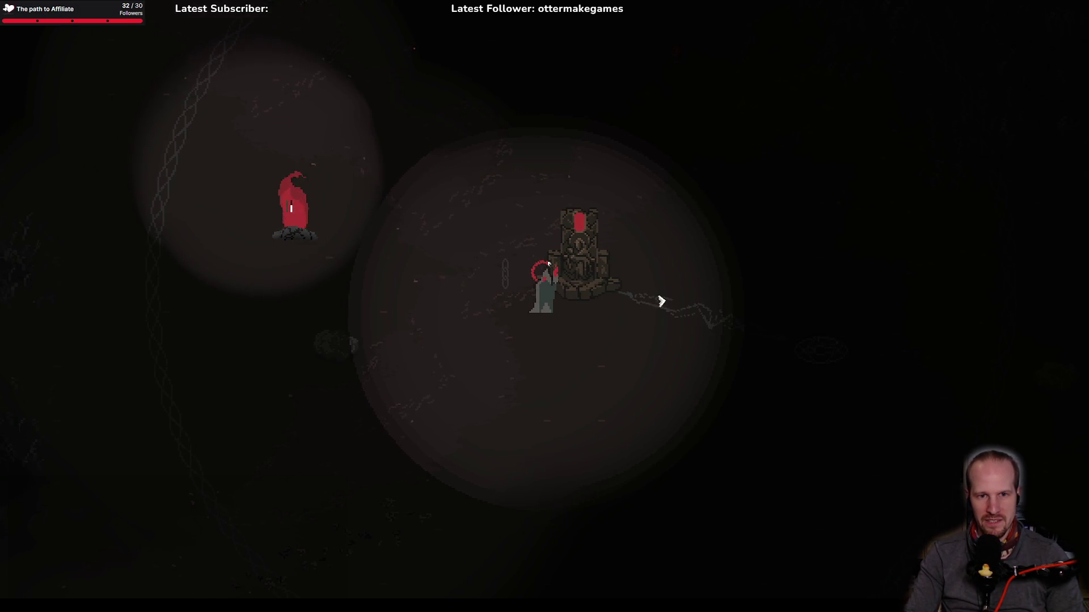
key("a")
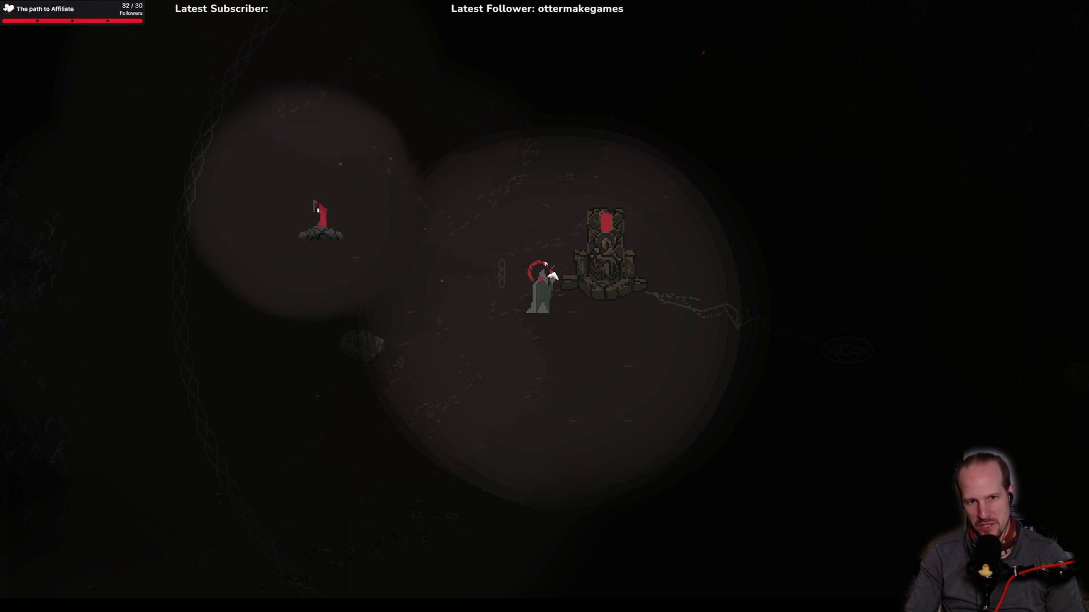
key("d")
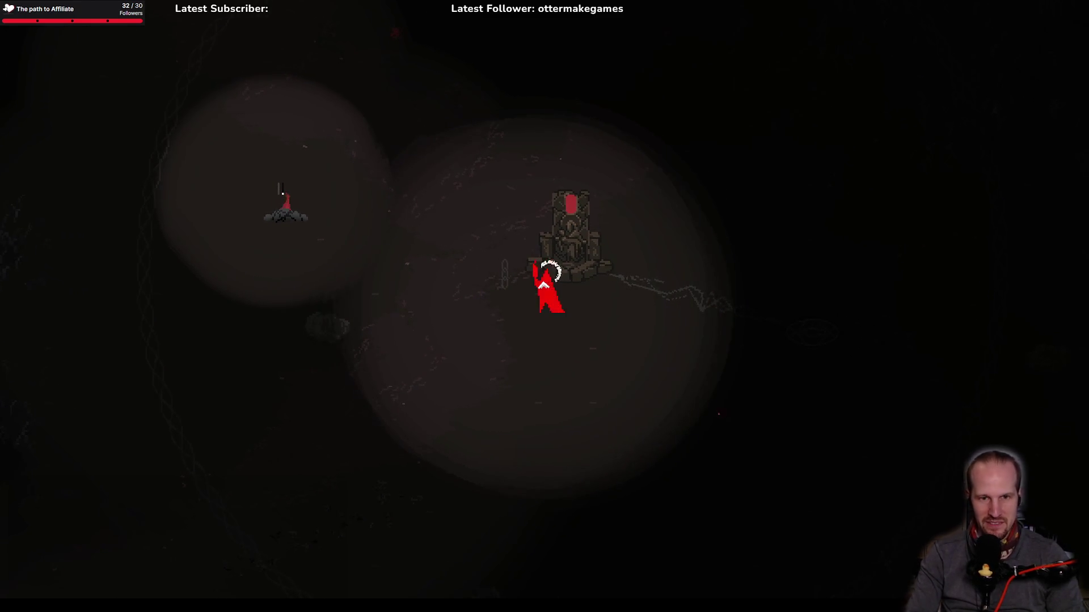
key("d")
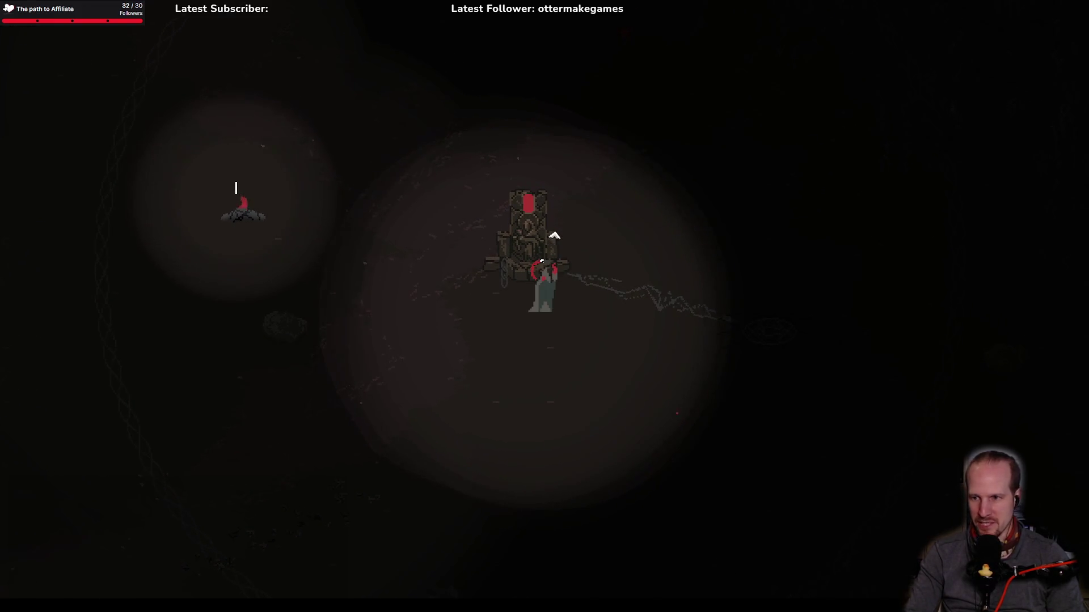
key("d")
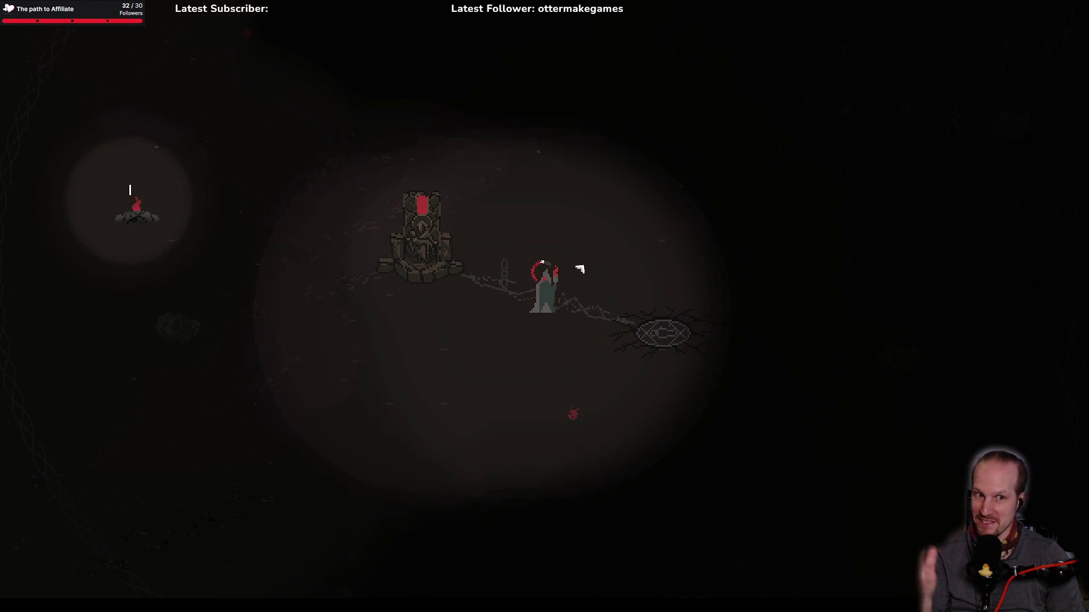
key("d")
key("s")
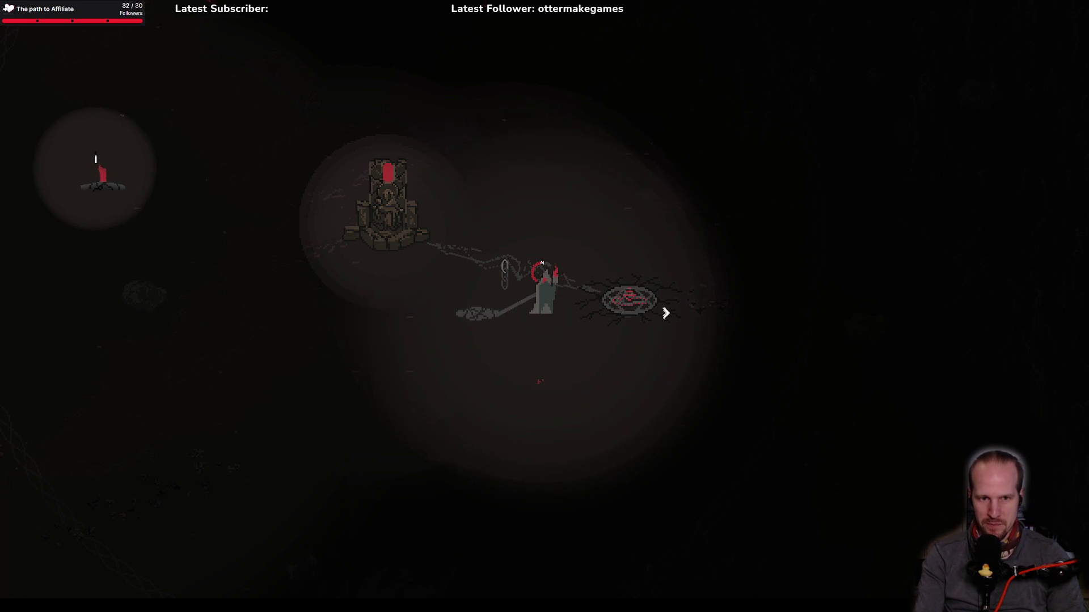
Step: Step onto the floor rune and trigger its action
key("d")
key("s")
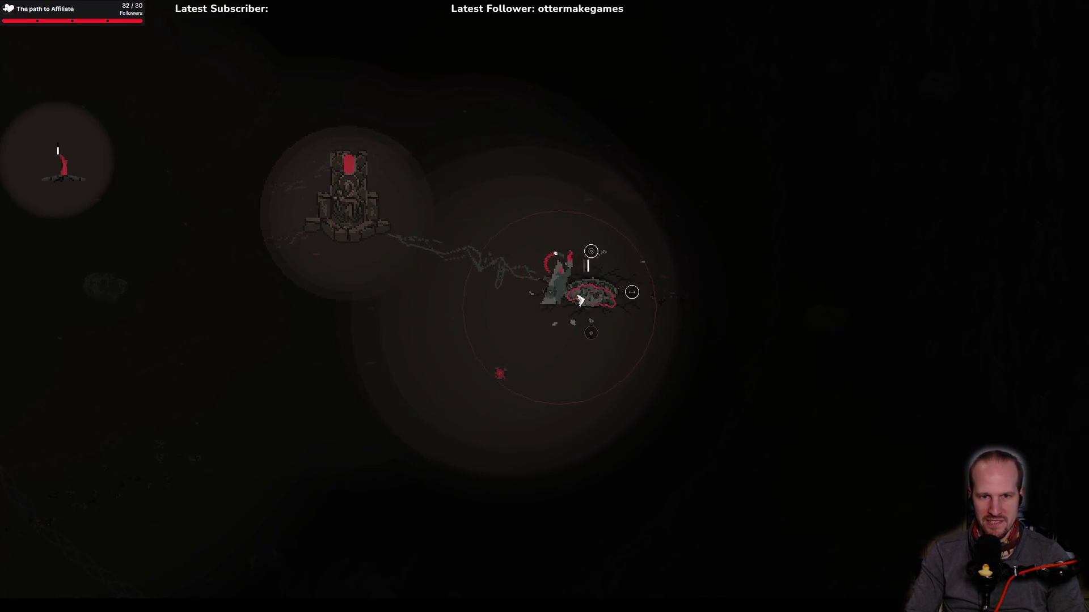
key("e")
left_click(547, 292)
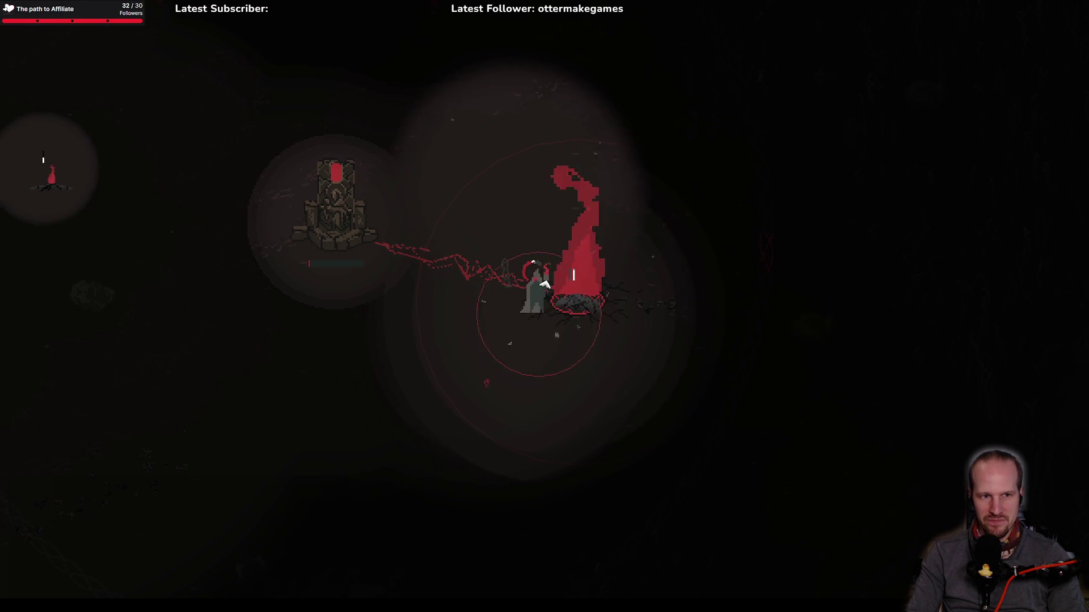
Step: Walk around the shrine, moving in on the teal enemy
key("a")
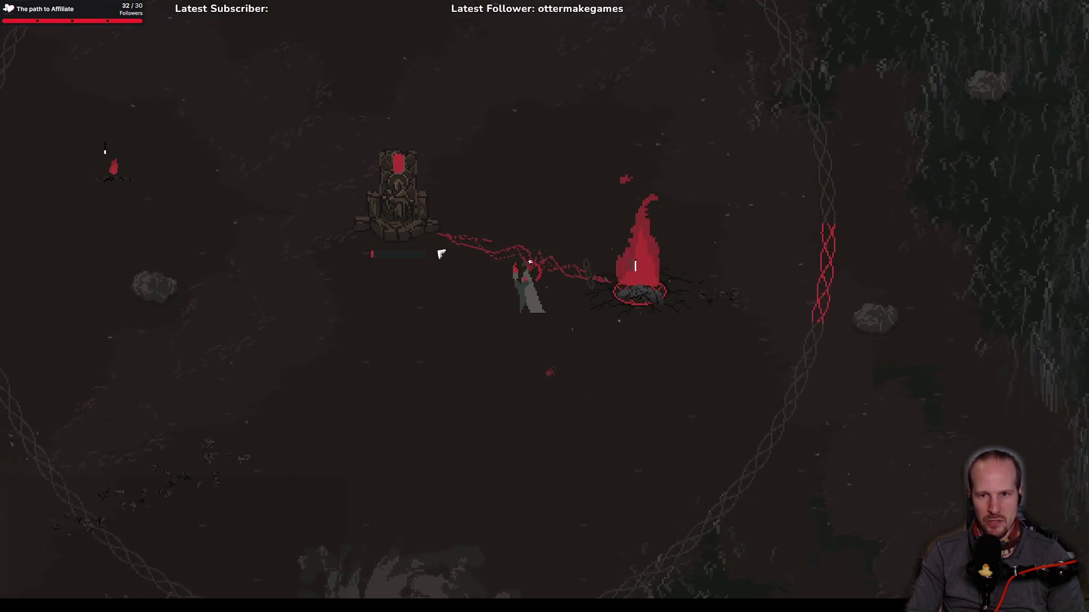
key("s")
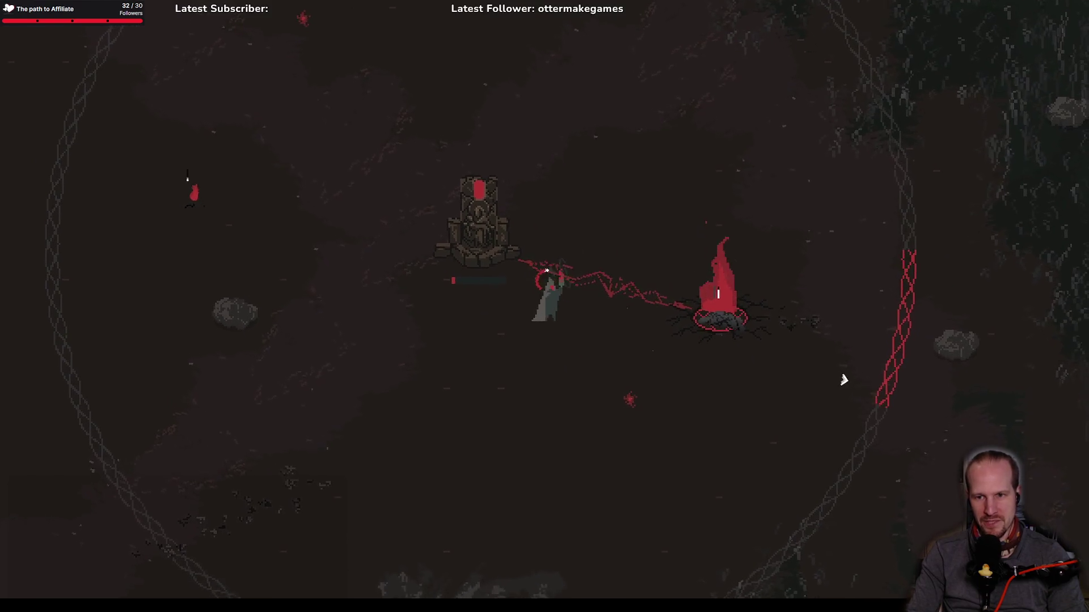
key("d")
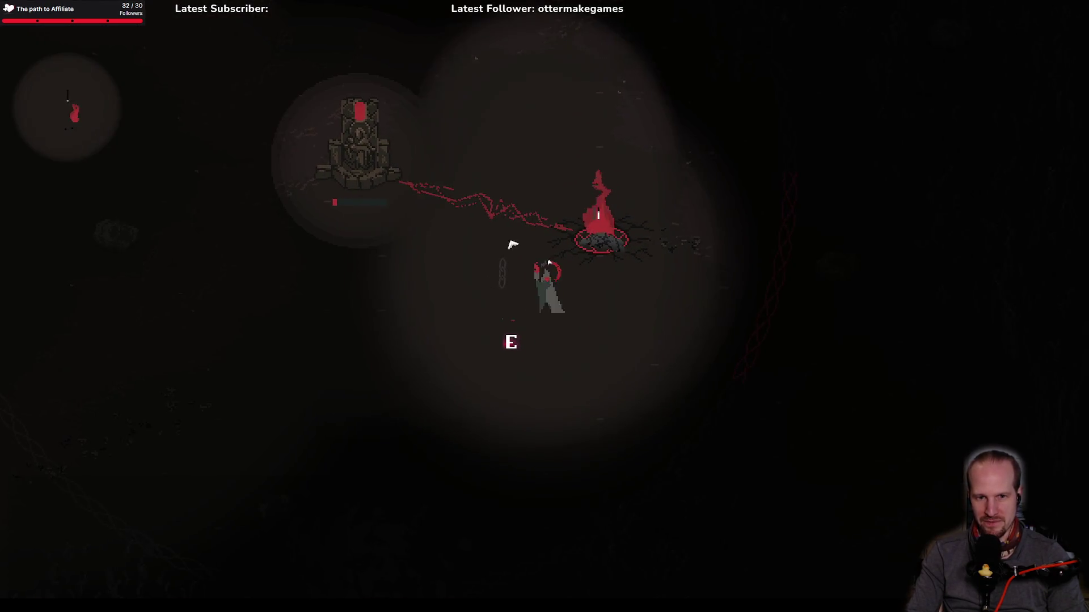
key("a")
key("a")
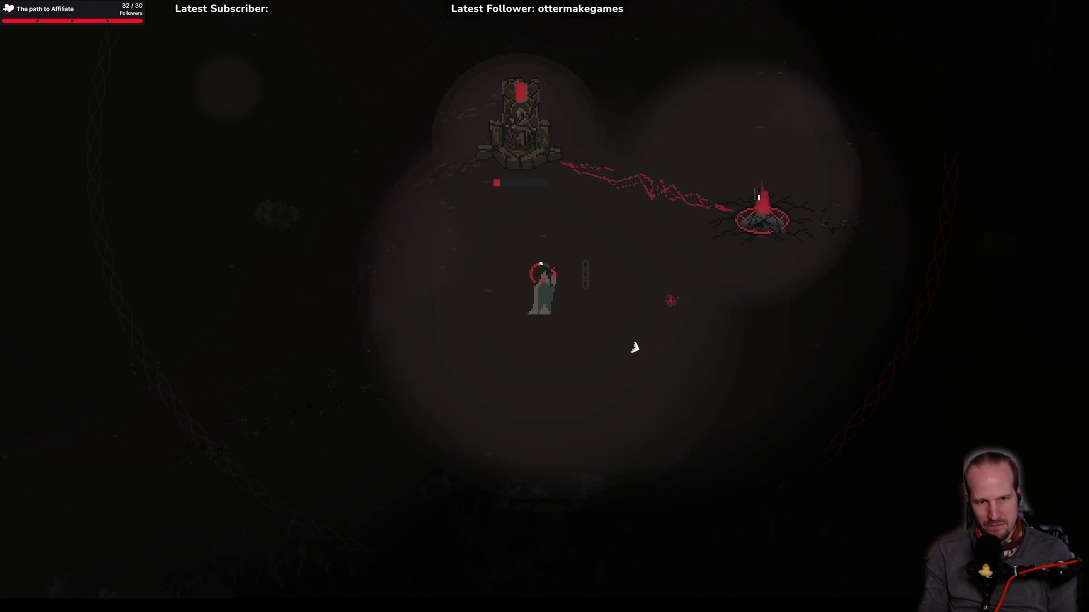
key("w")
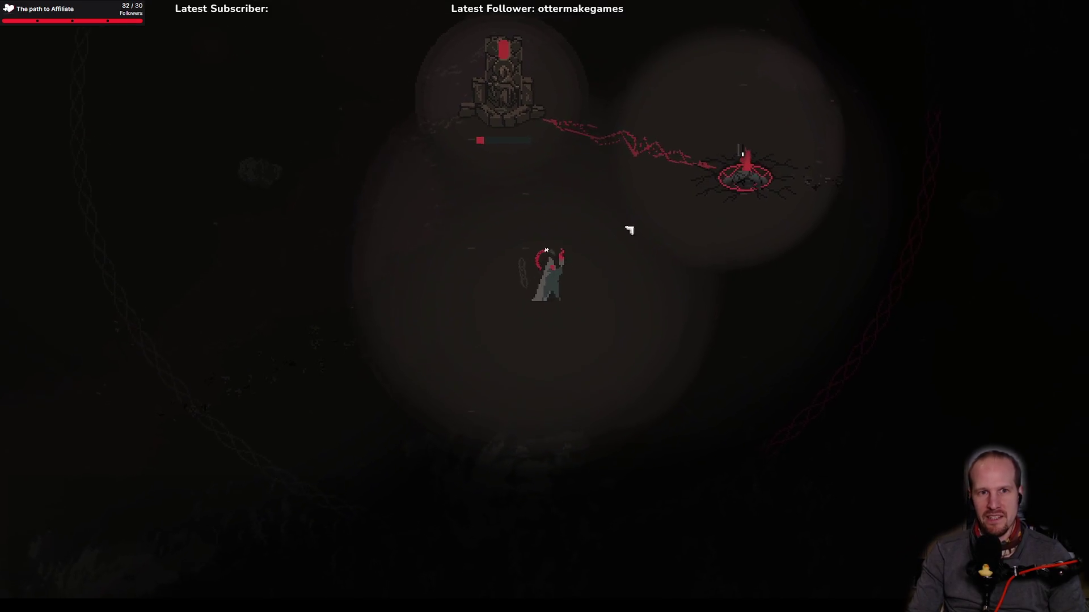
key("w")
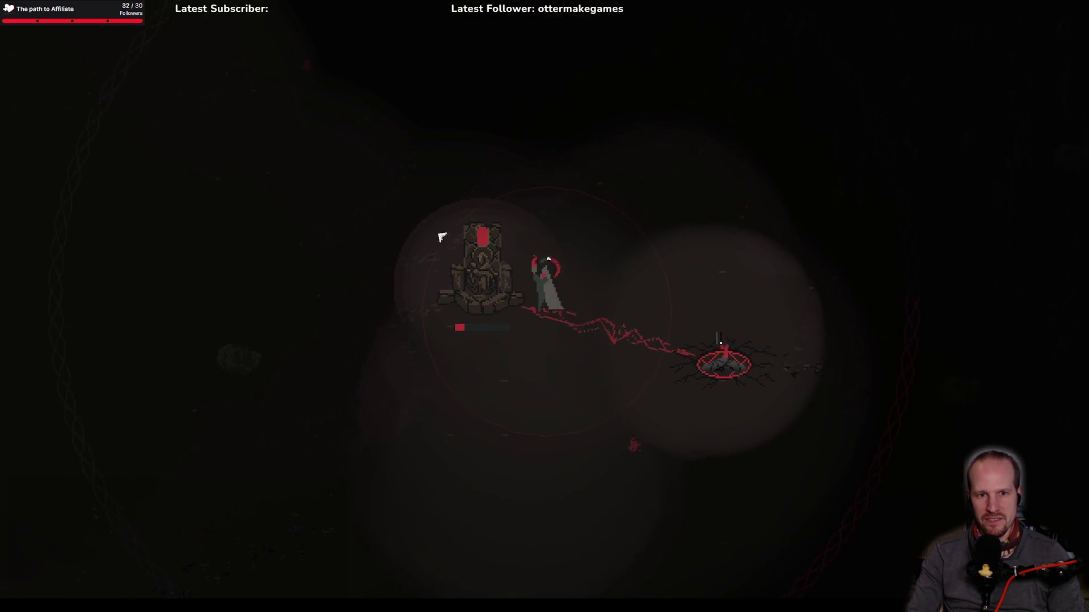
key("d")
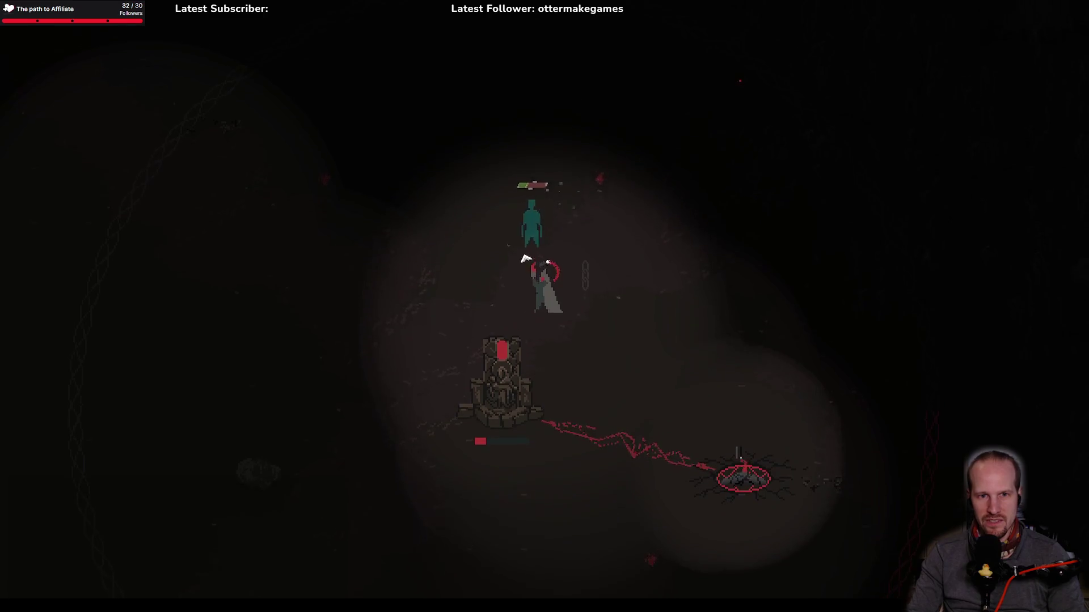
key("a")
key("s")
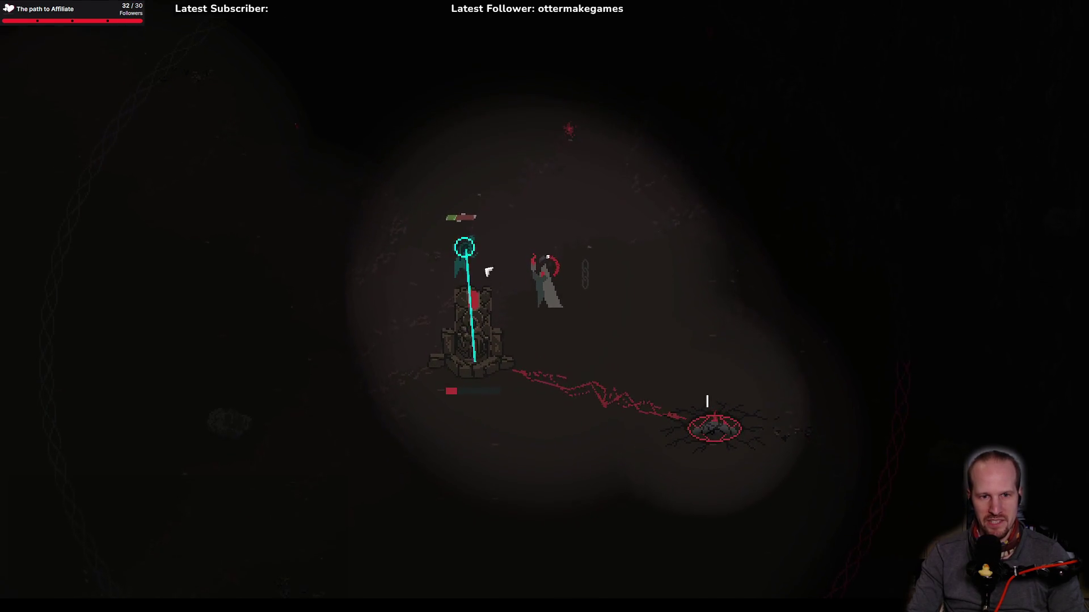
Step: Attack the teal enemy and reposition beside the shrine's left side
key("w")
key("a")
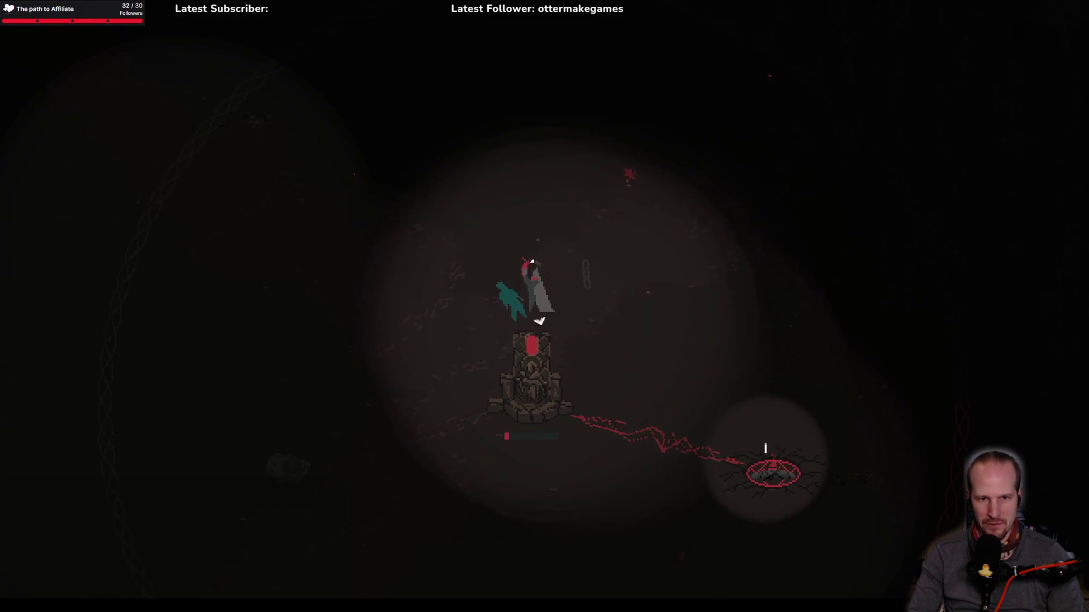
key("a")
key("s")
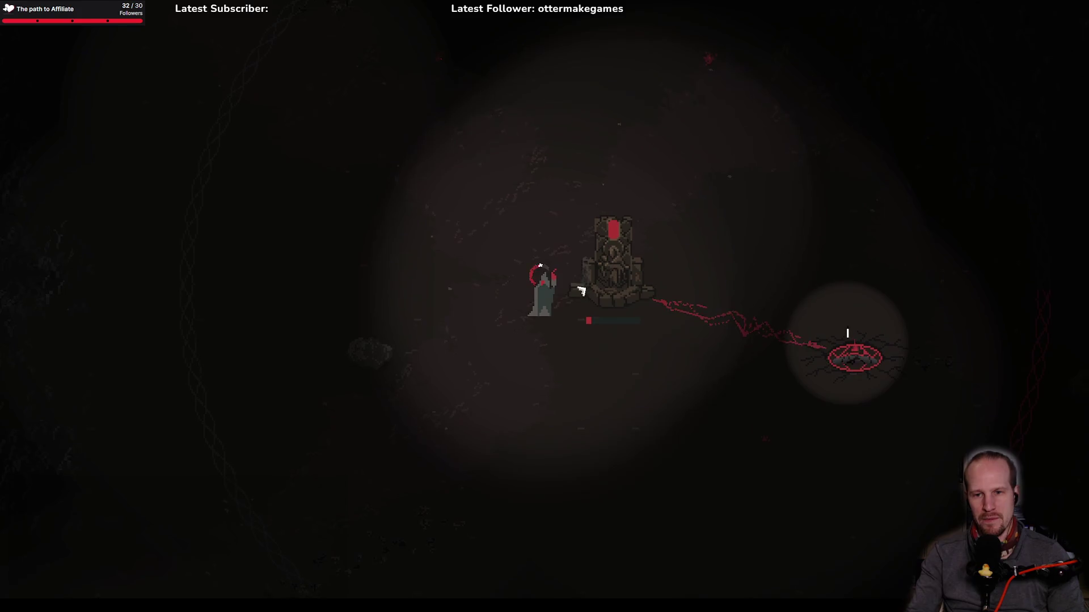
key("s")
key("d")
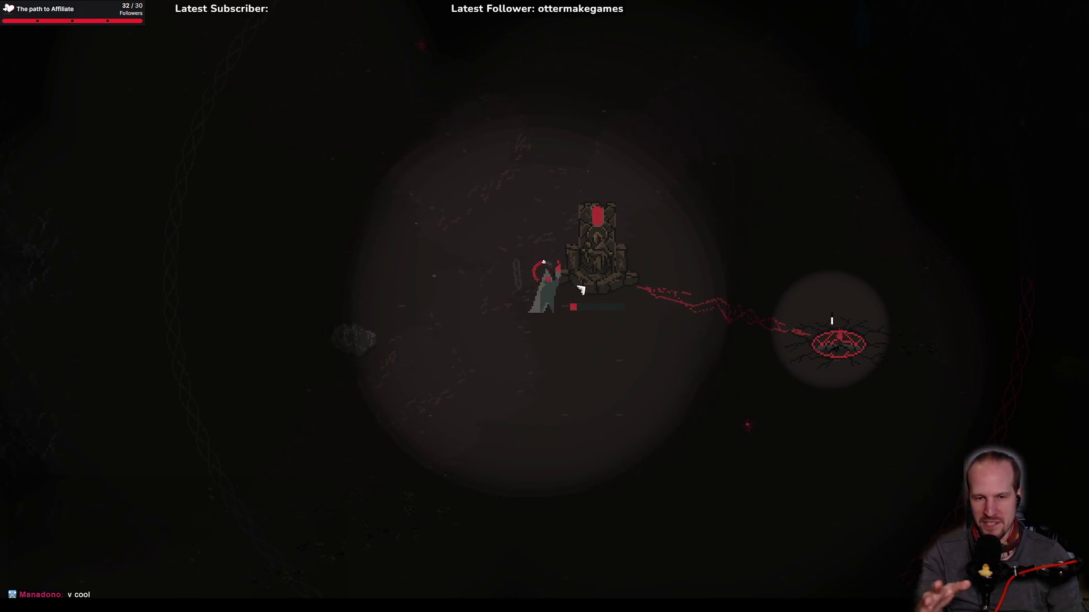
key("w")
key("d")
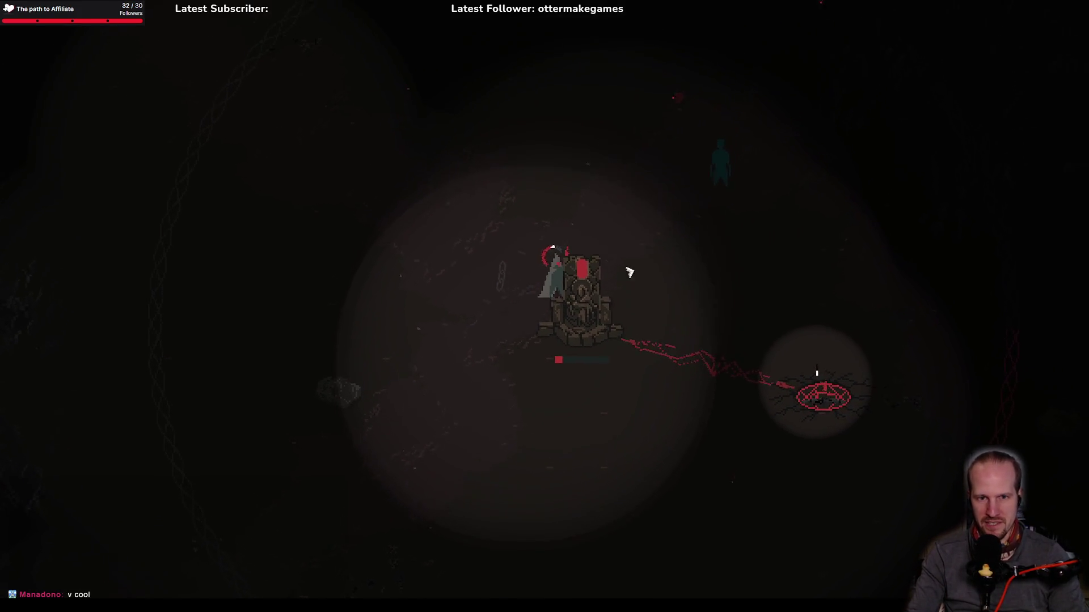
key("s")
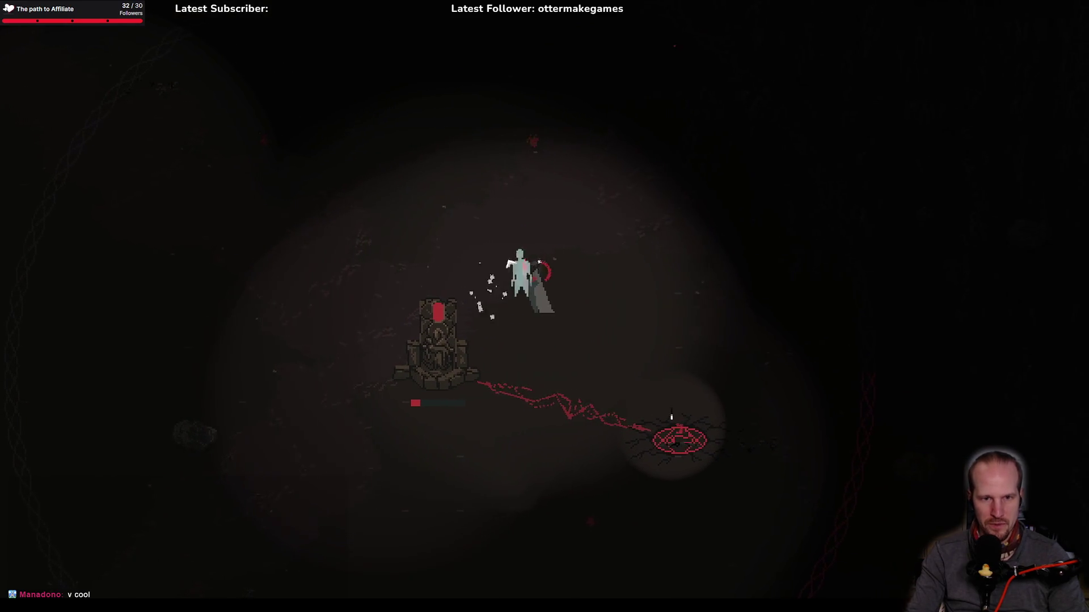
Step: Keep striking the teal ghost until it is defeated
left_click(576, 278)
key("s")
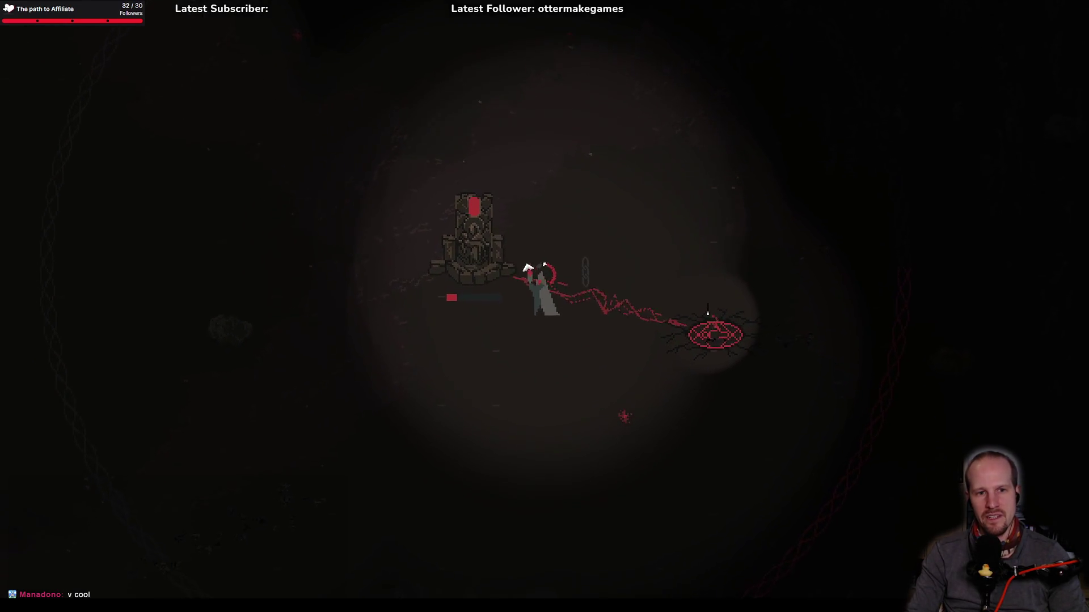
key("w")
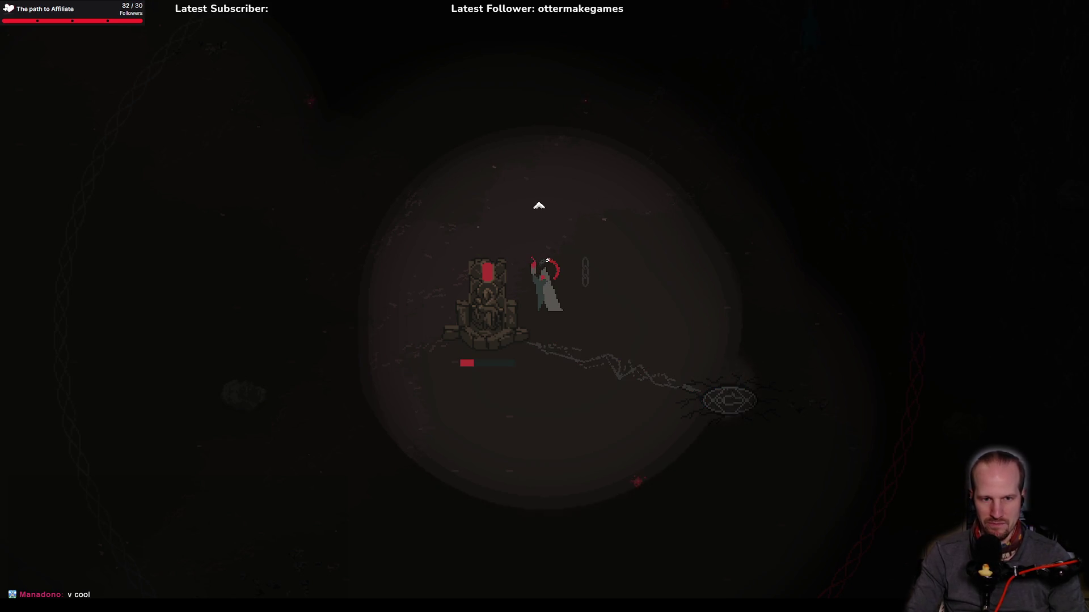
key("s")
key("d")
key("d")
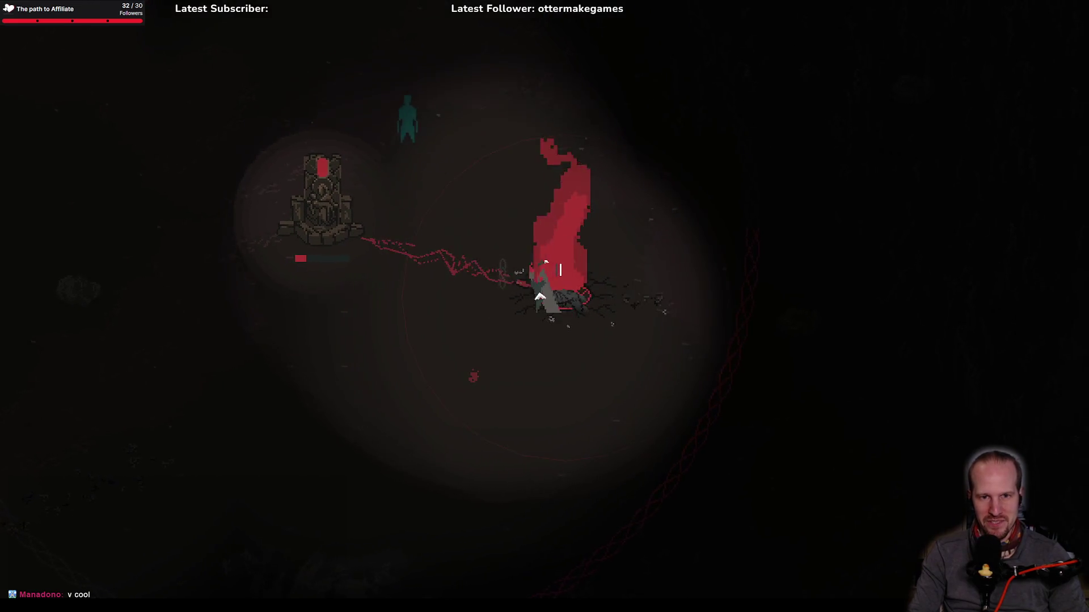
key("w")
key("a")
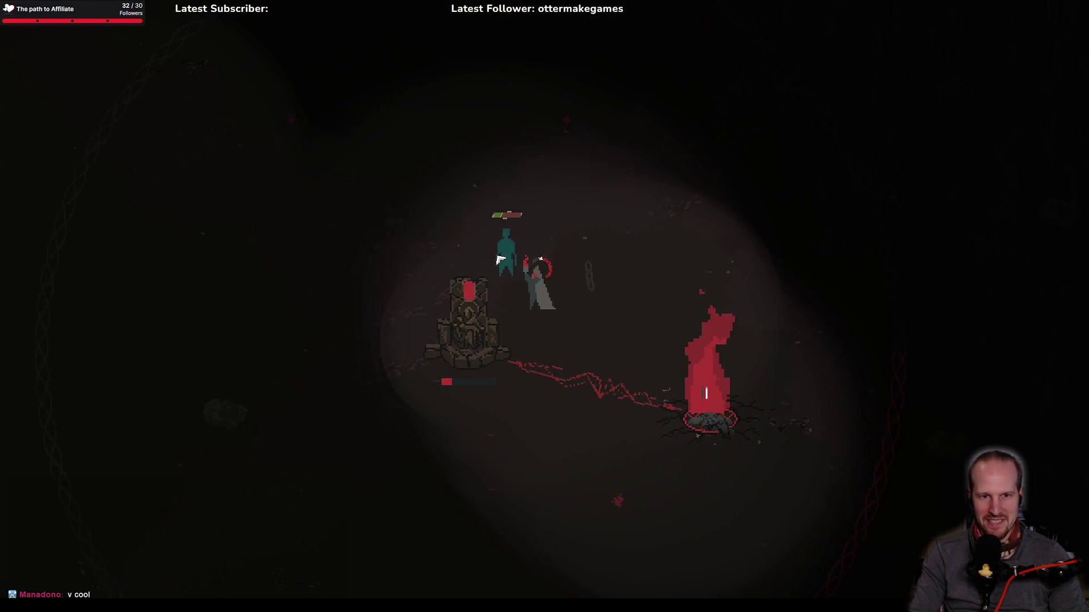
left_click(499, 260)
key("w")
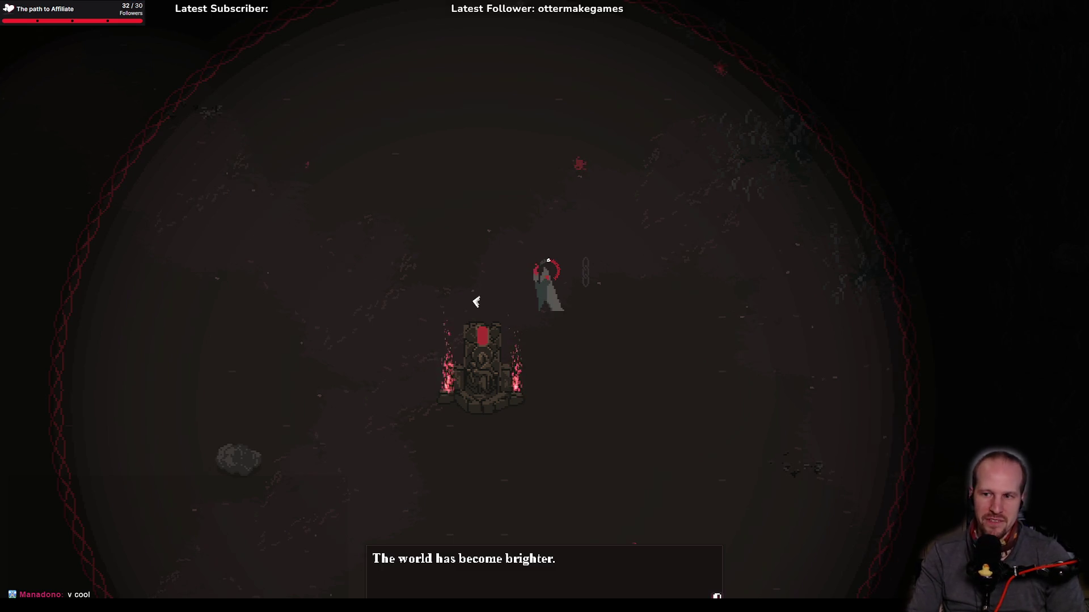
Step: Dismiss the ritual message and fight the first ghost near the red barrier
left_click(499, 376)
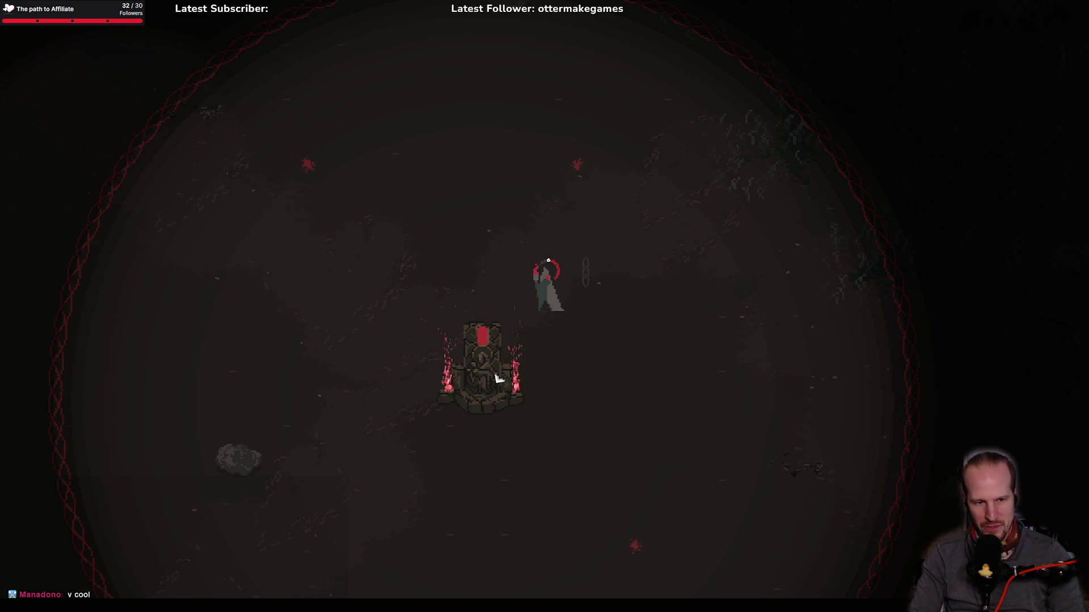
key("w+d")
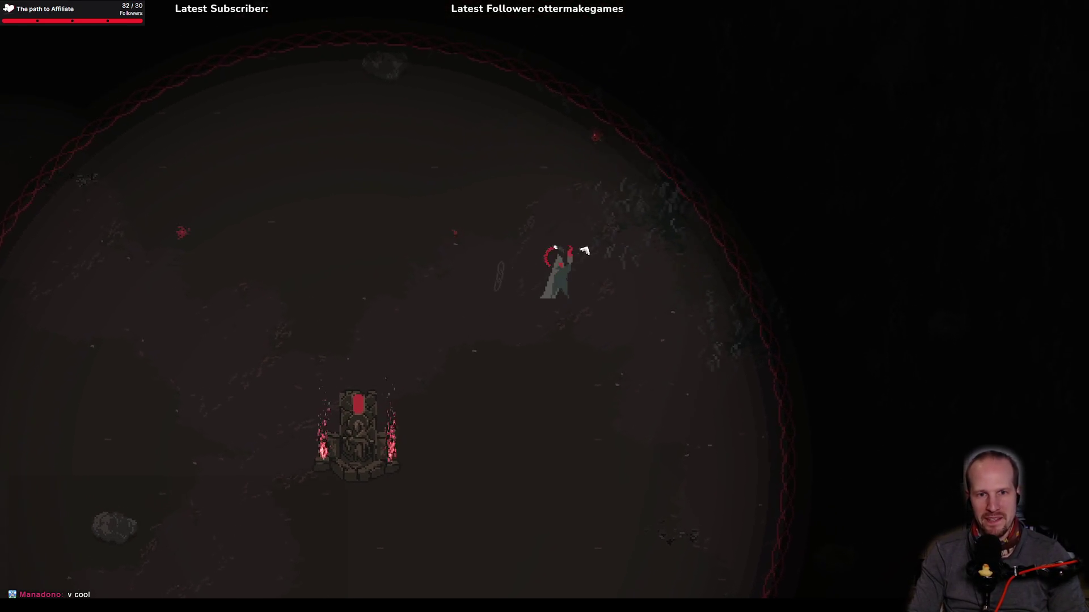
key("w+d")
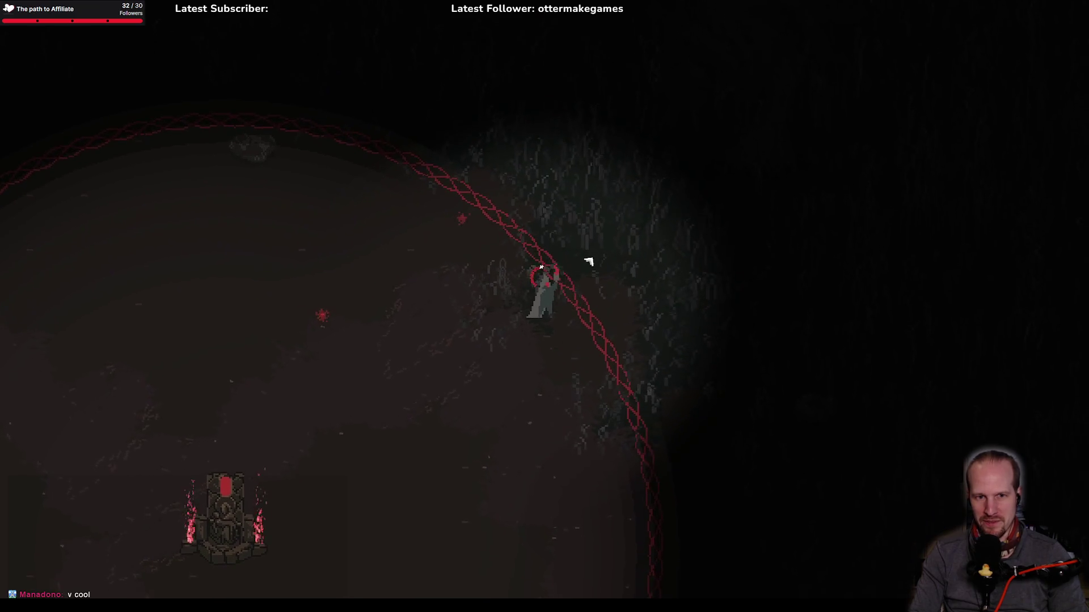
left_click(587, 260)
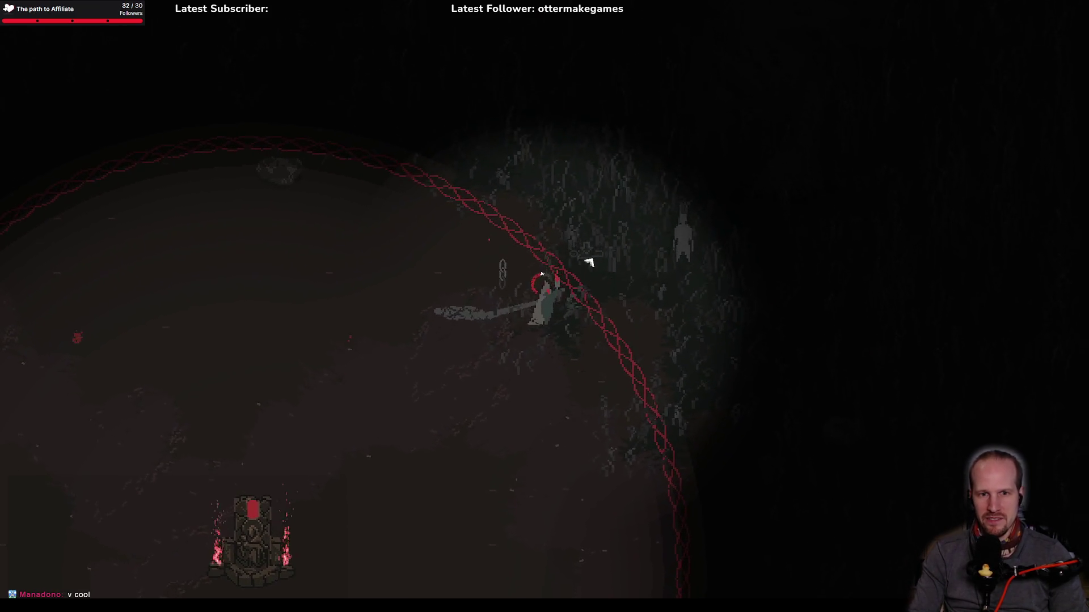
key("d")
left_click(629, 304)
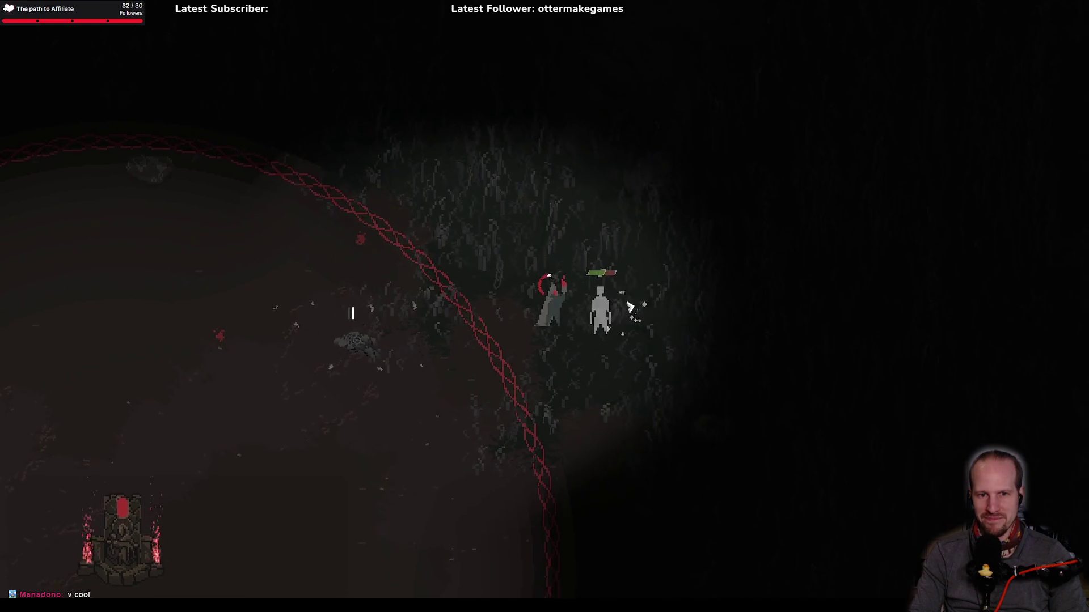
key("w+d")
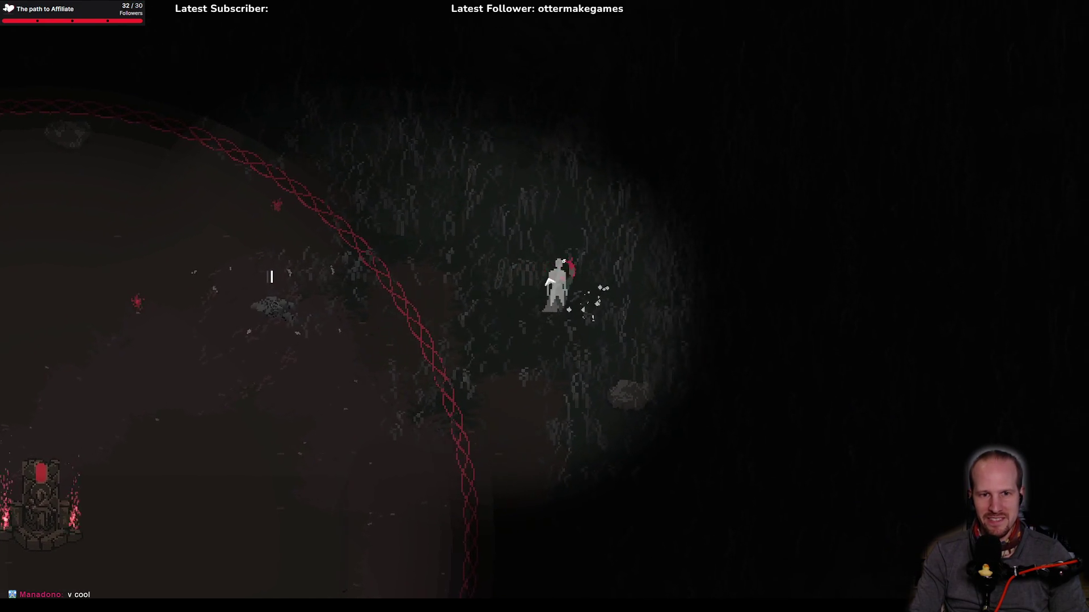
Step: Slash at the ghosts while moving through the dark grass
left_click(512, 304)
left_click(532, 295)
key("w+d")
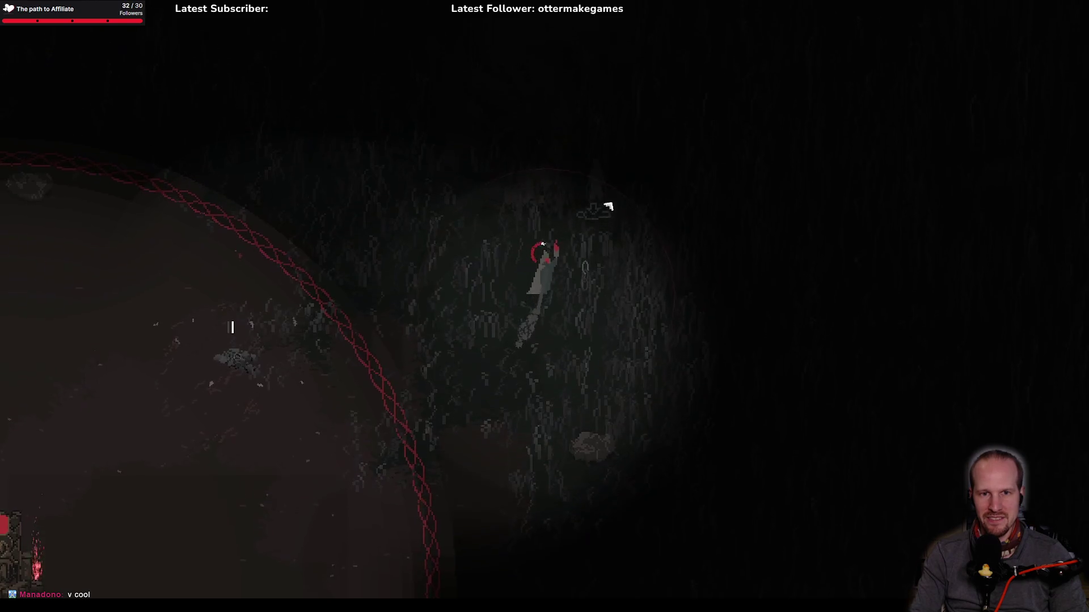
left_click(583, 287)
key("s")
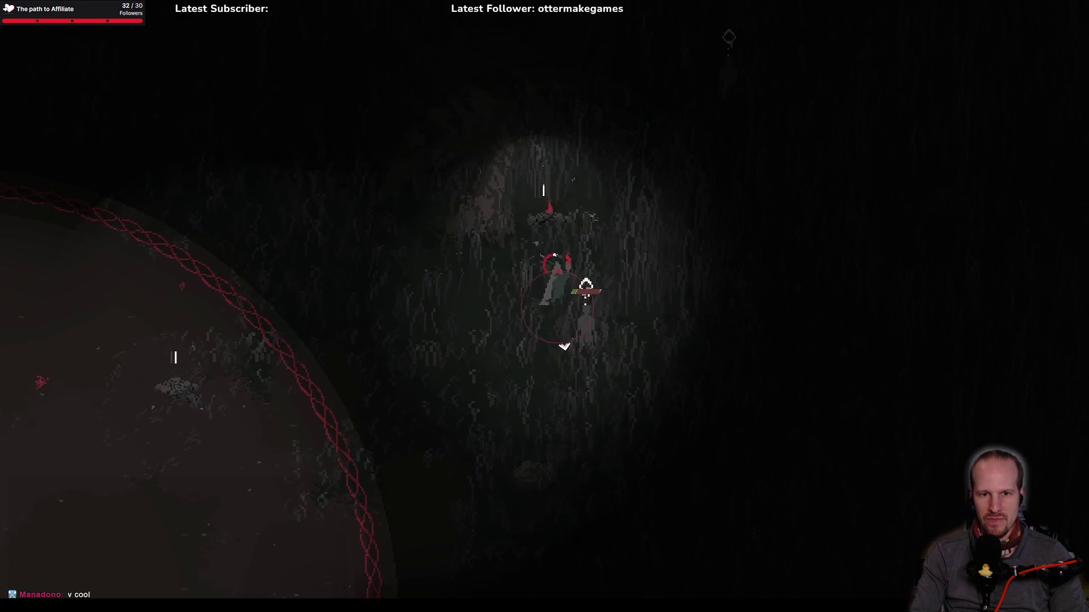
key("s+d")
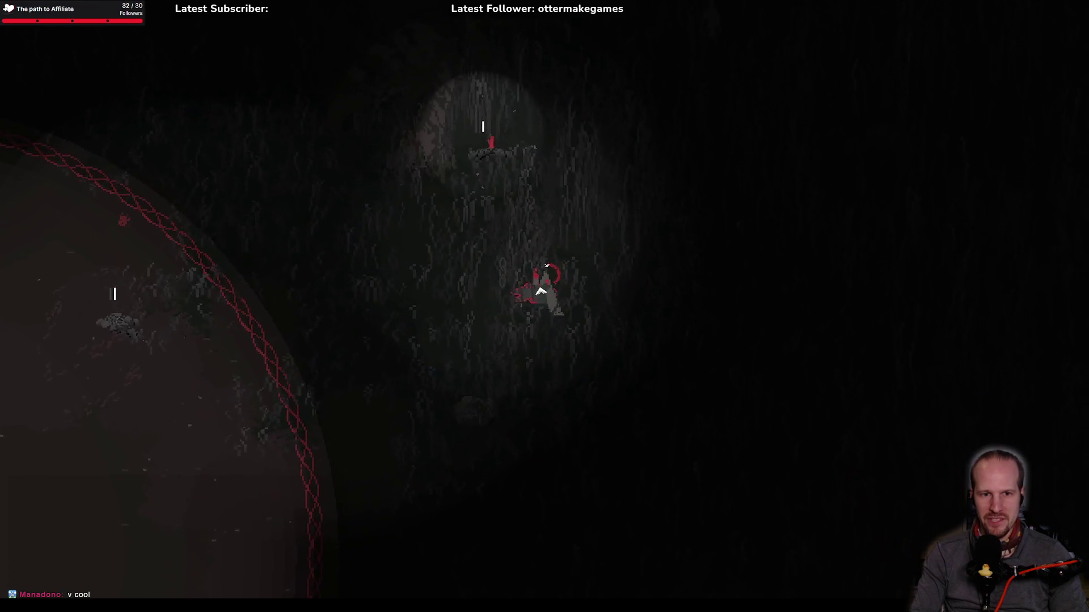
key("w")
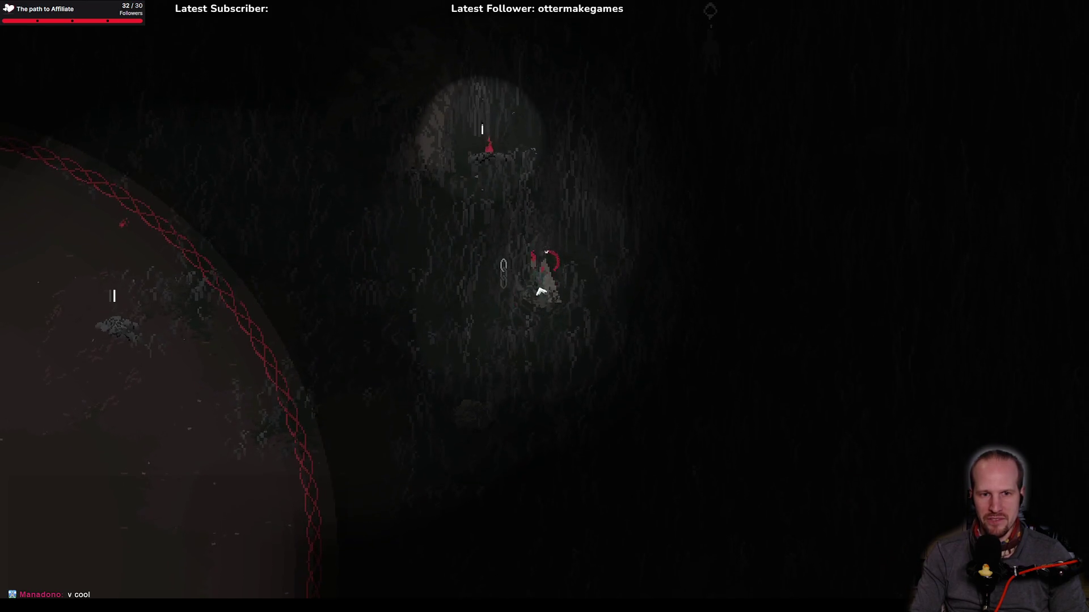
key("w")
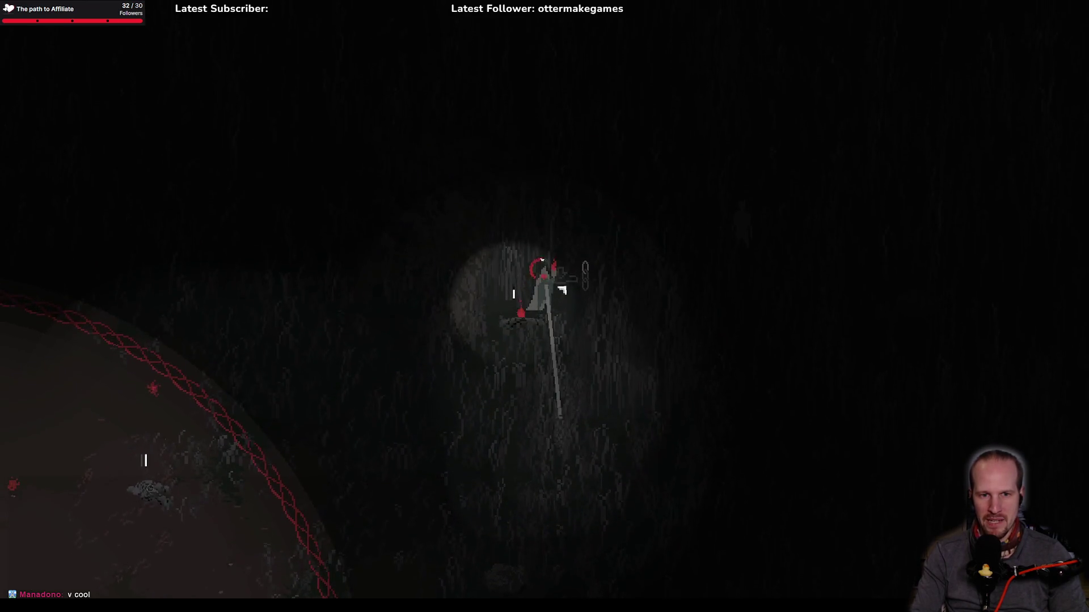
key("s+d")
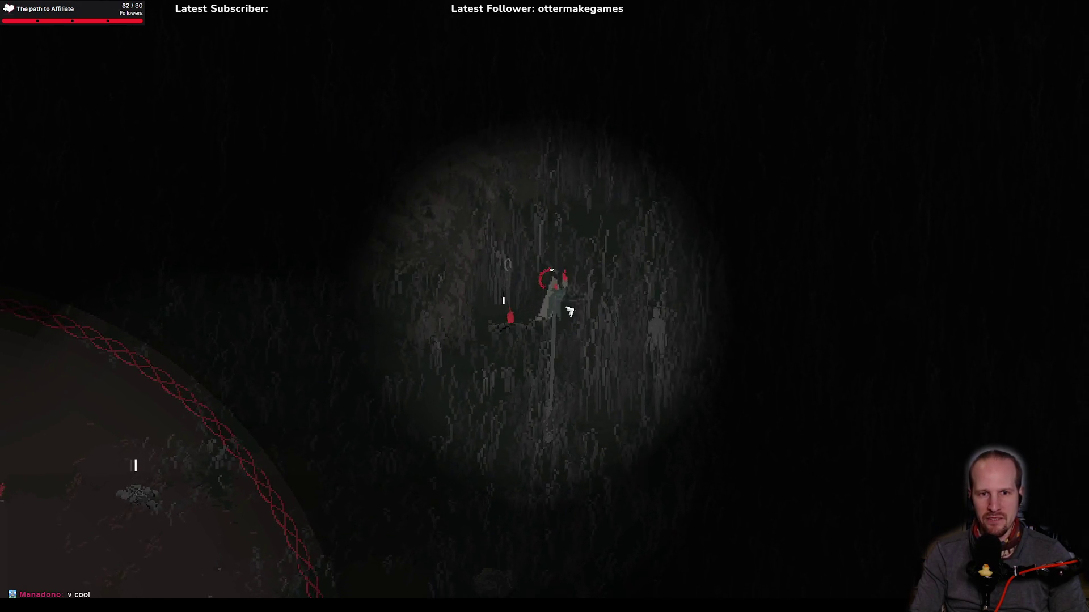
key("s+d")
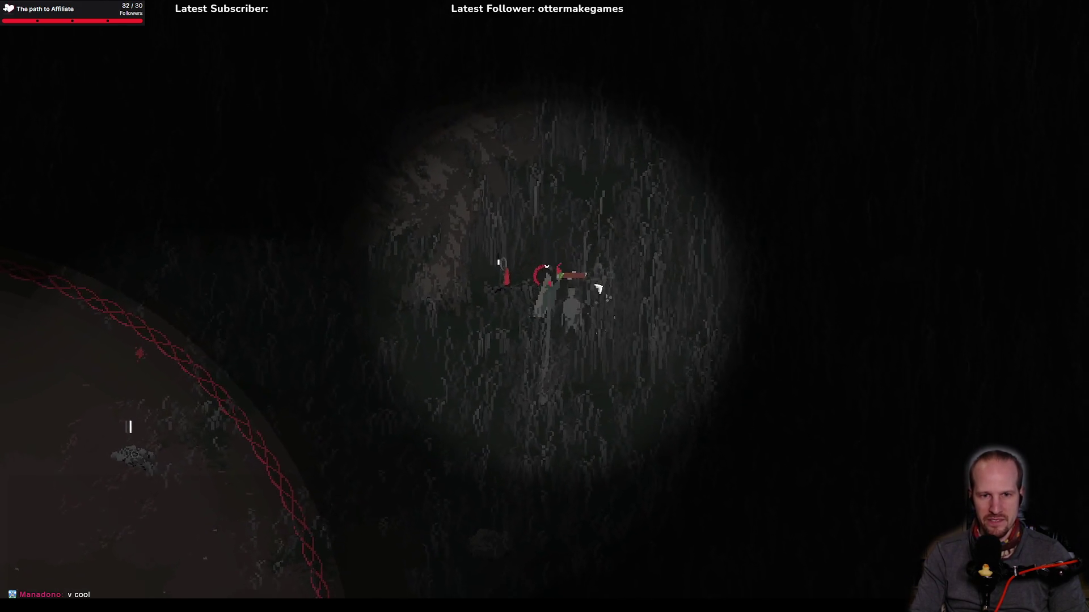
left_click(554, 301)
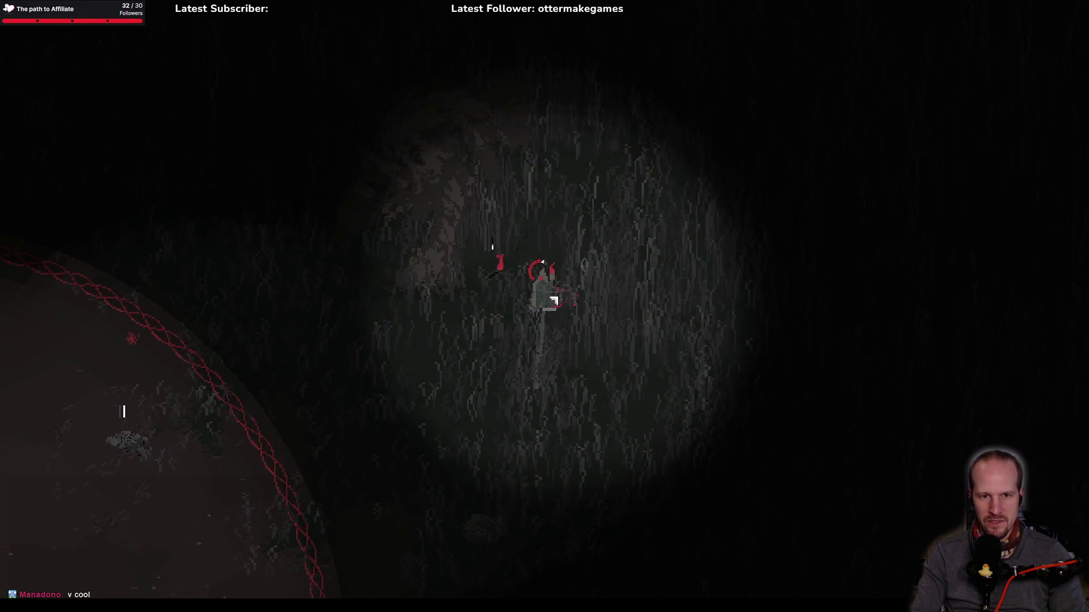
Step: Walk up-right across the grass and choose Light from the radial ability menu
key("w+d")
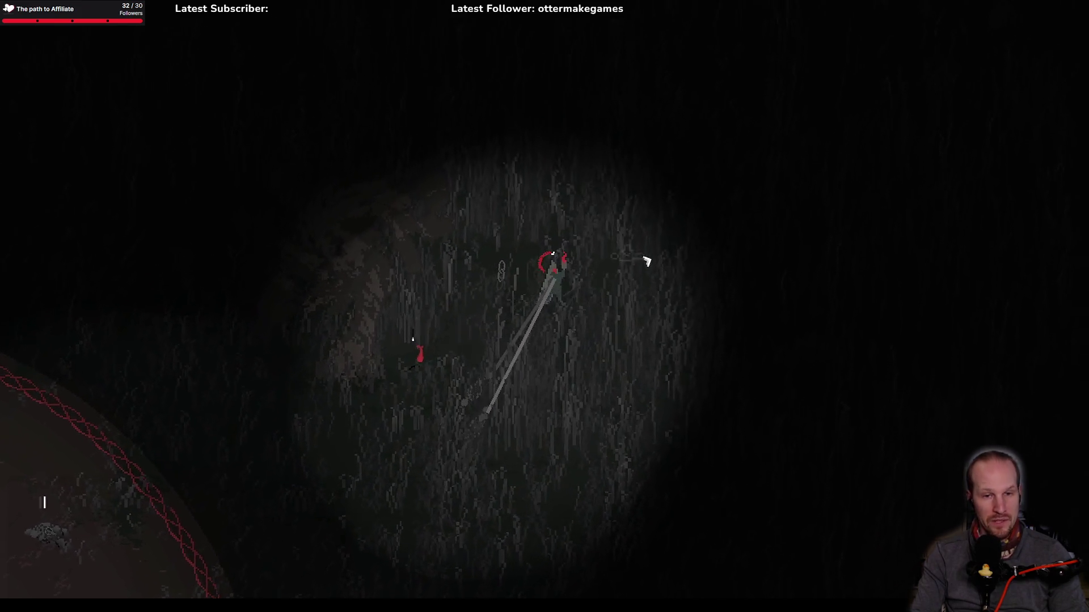
key("w+d")
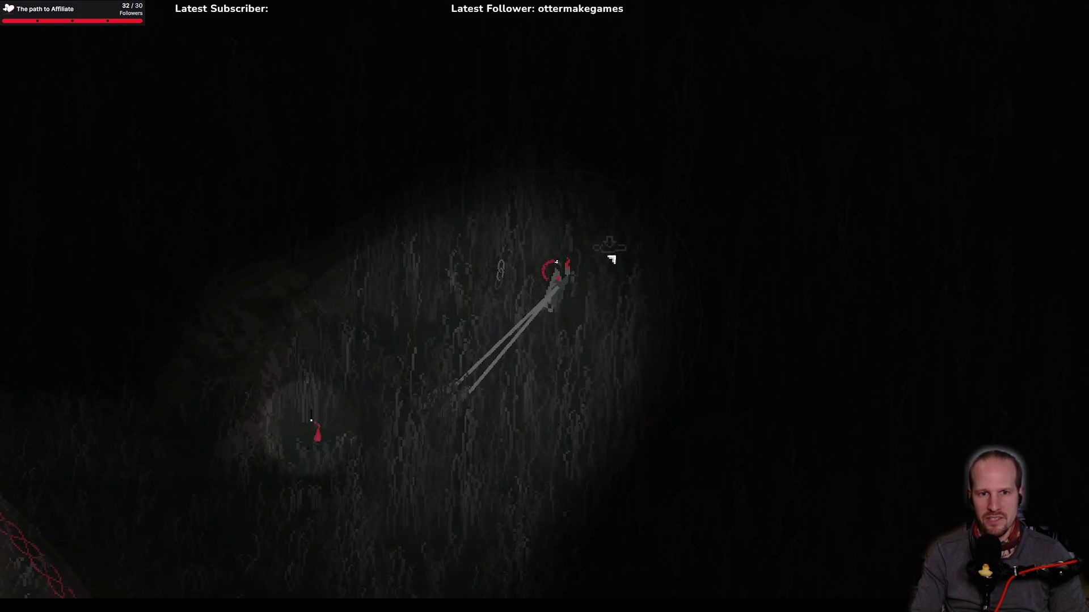
key("w+d")
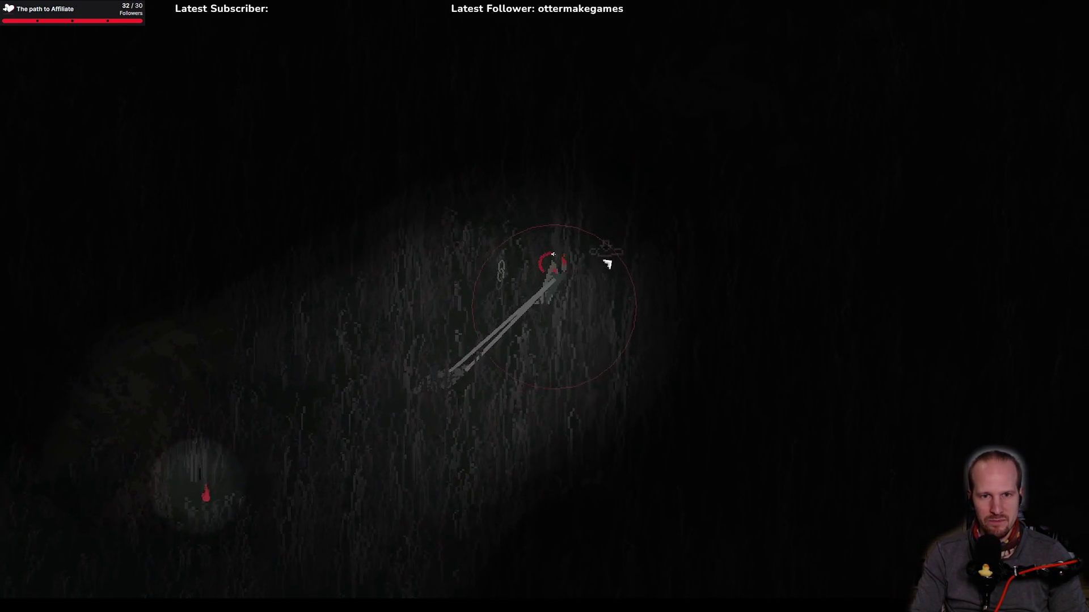
key("Tab")
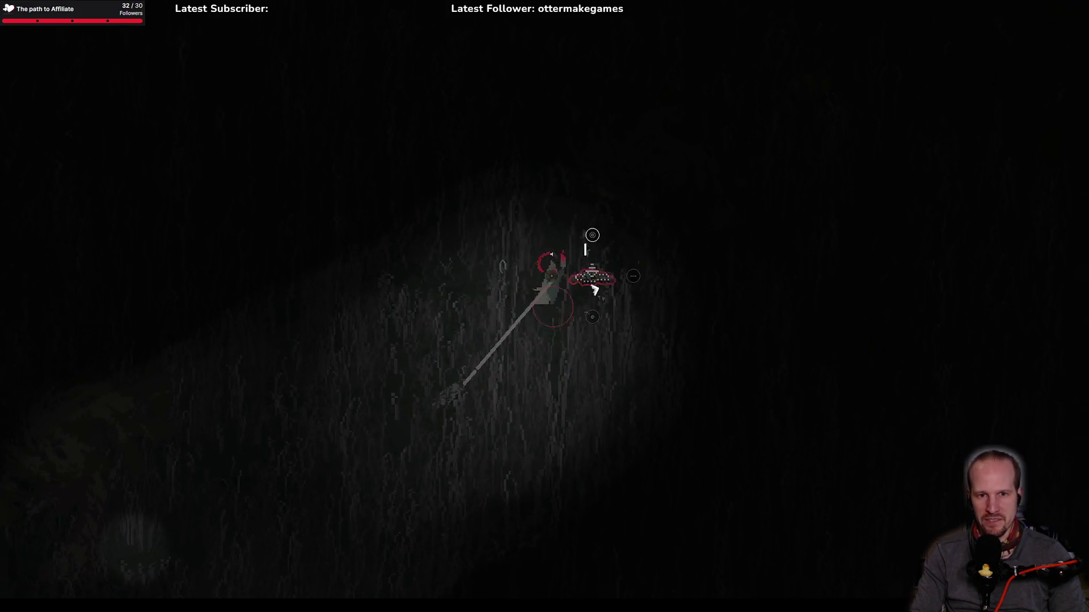
left_click(571, 217)
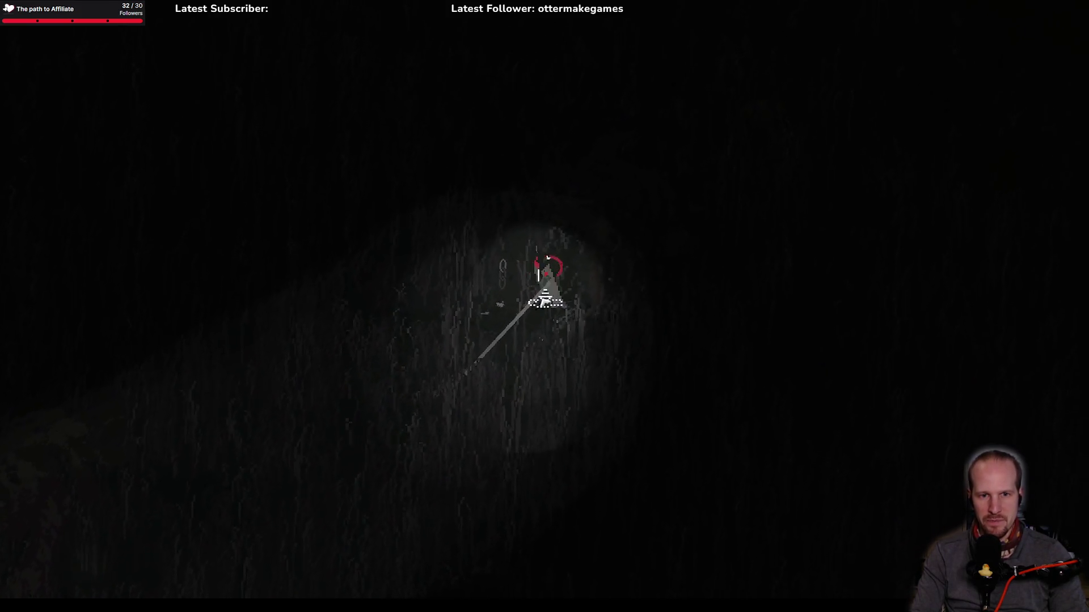
Step: Walk down-left across the grass and pause the game with Escape
key("s")
key("a")
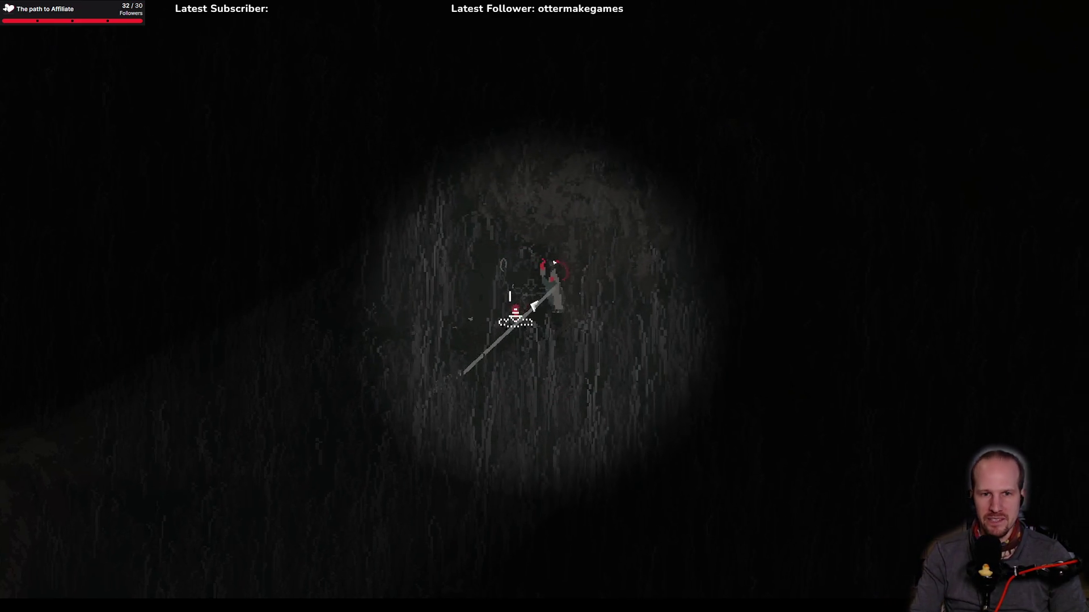
key("s")
key("a")
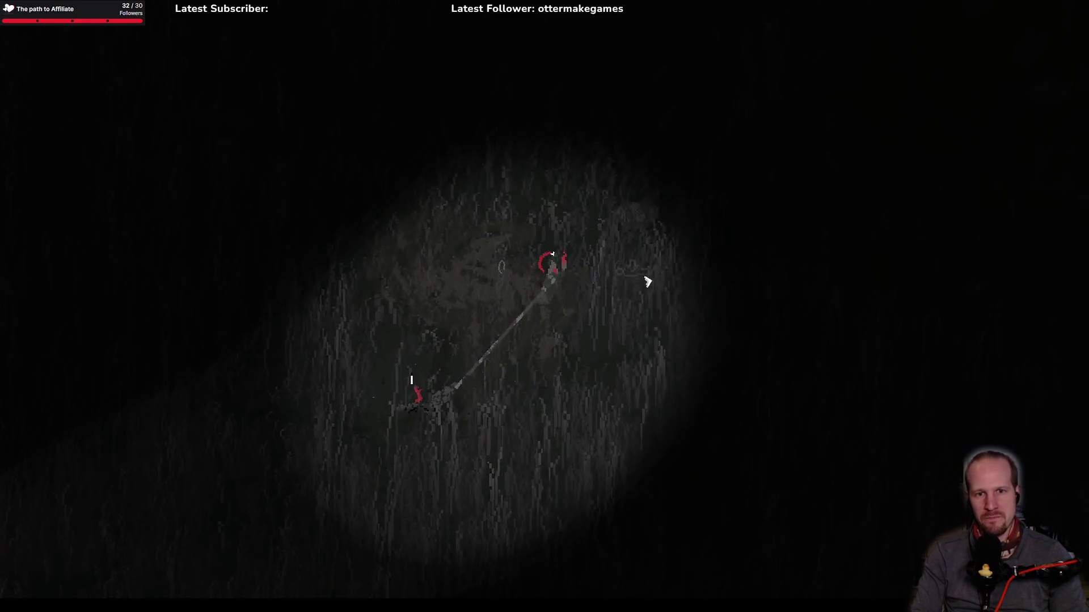
key("Escape")
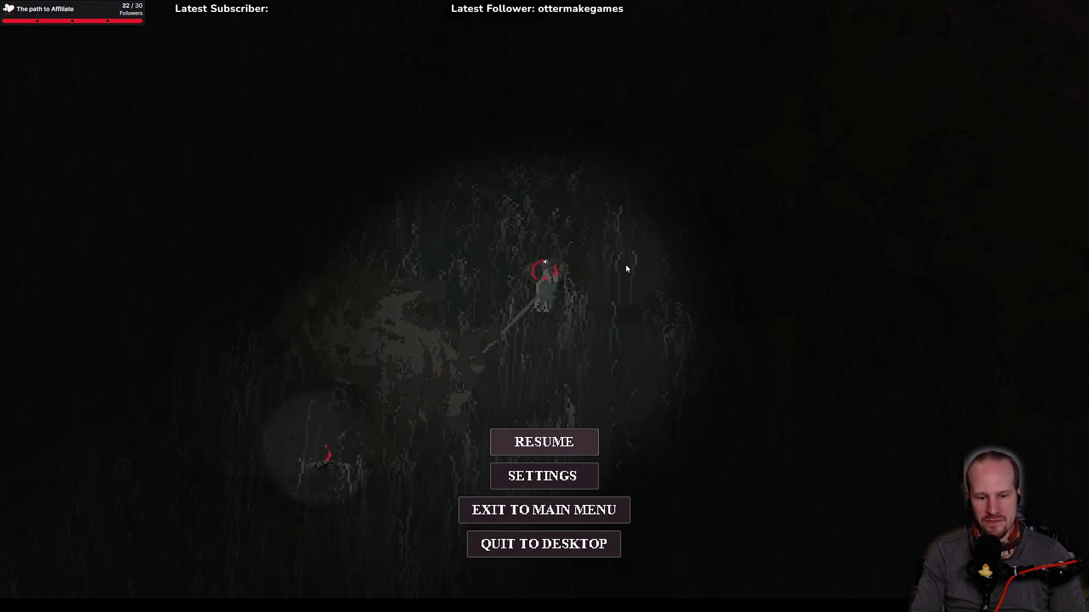
key("F1")
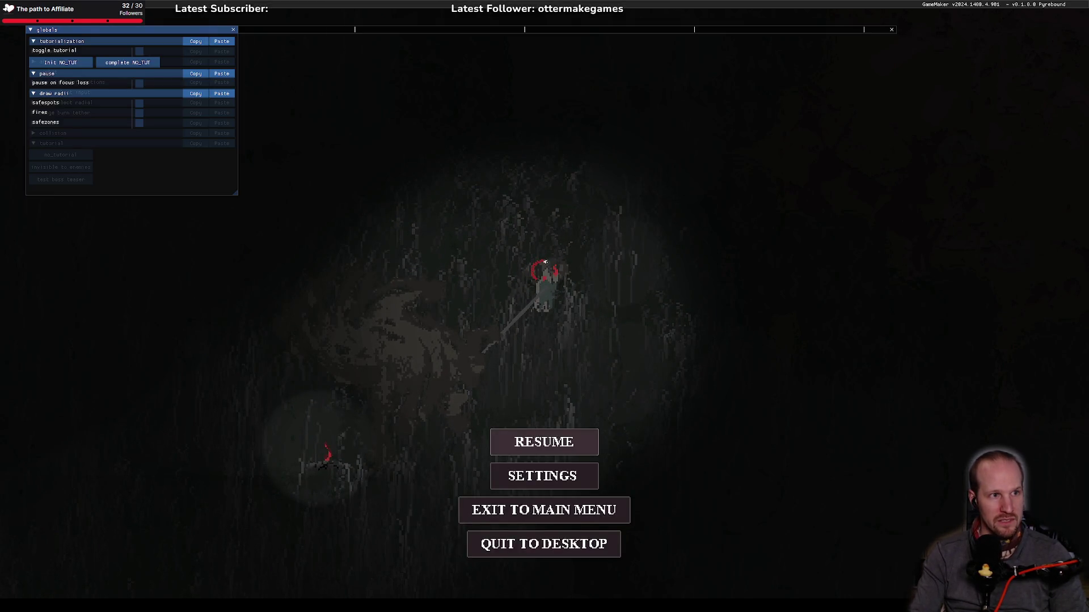
left_click(77, 124)
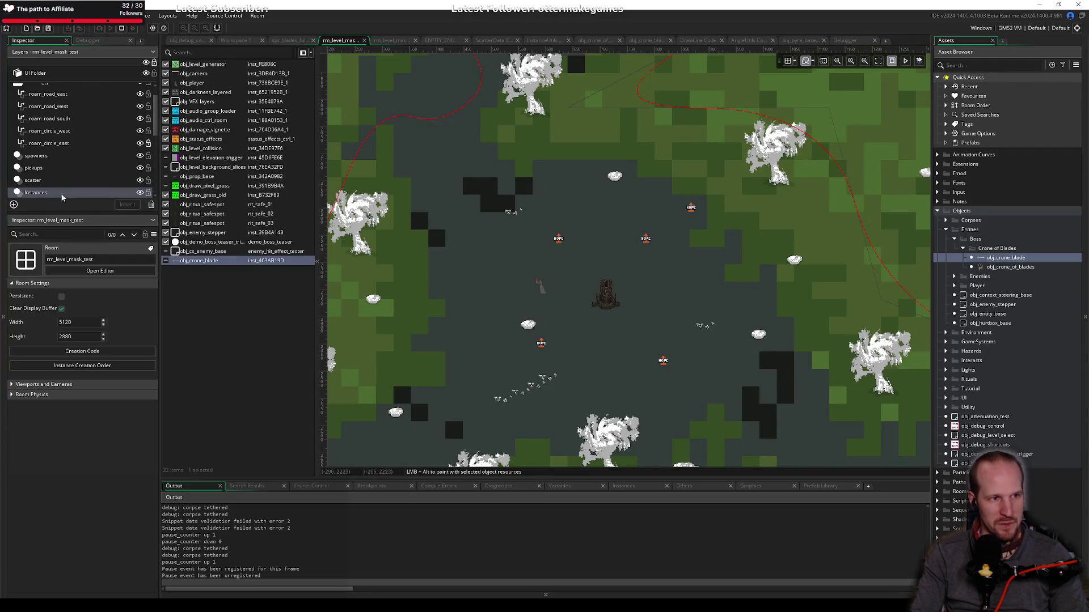
left_click(37, 156)
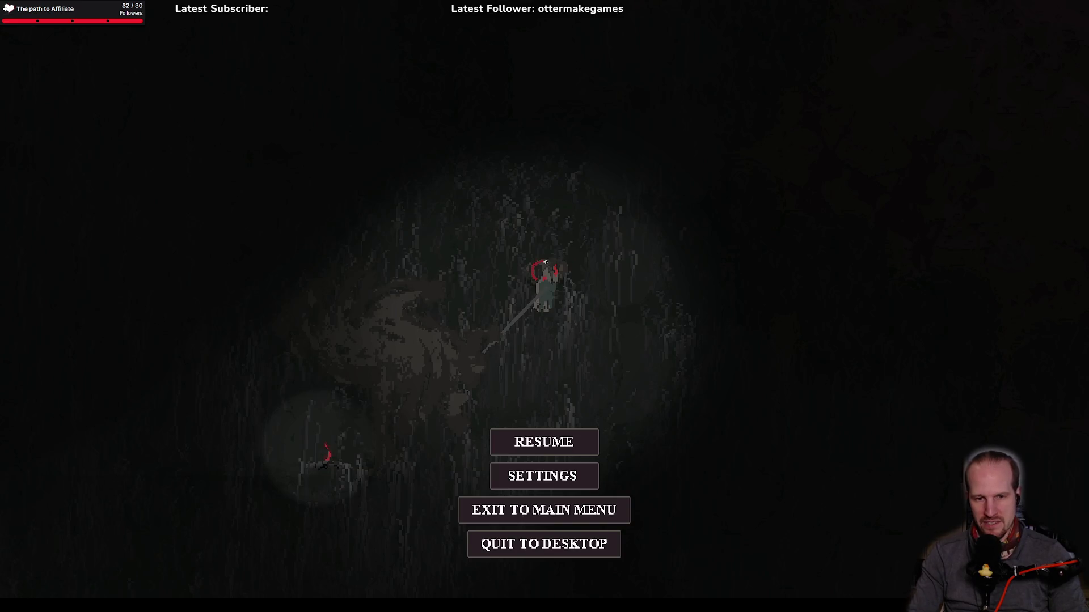
Step: Resume the game and walk the character up-right through the forest to the thank-you screen
key("Escape")
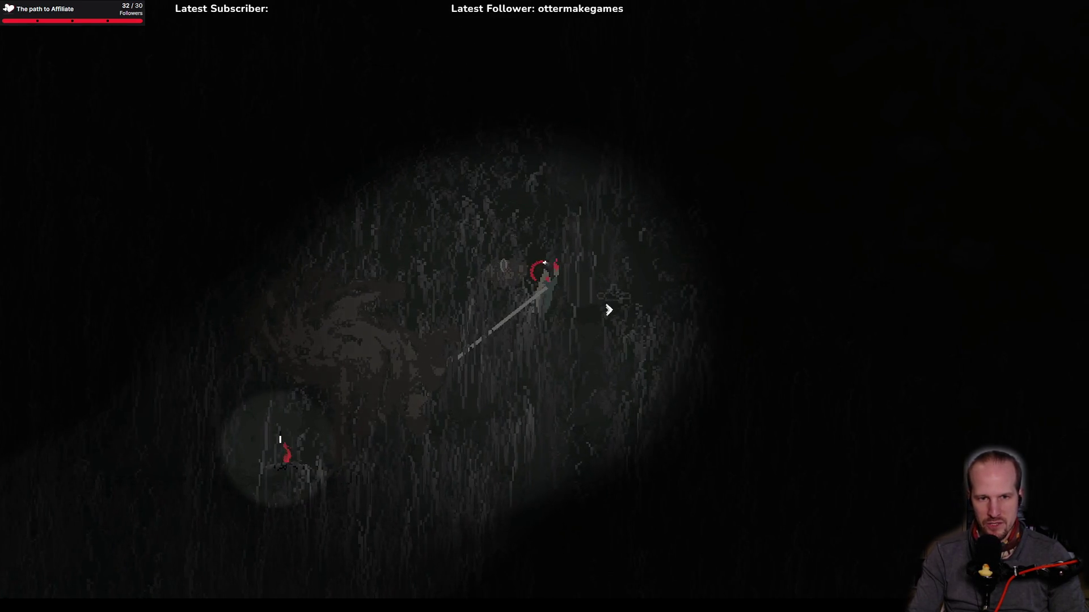
key("w")
key("d")
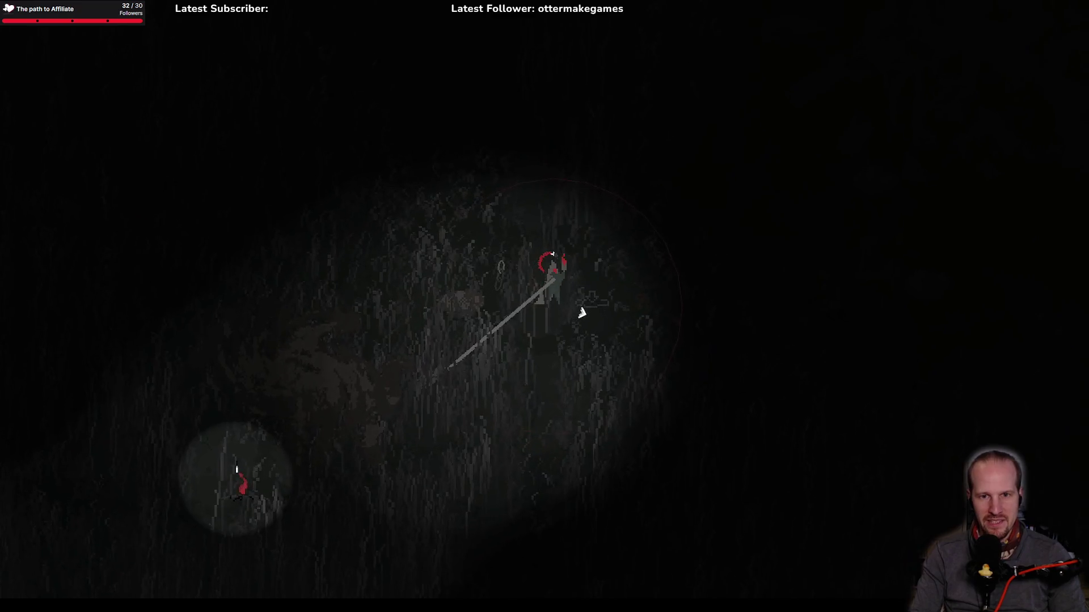
key("w")
key("d")
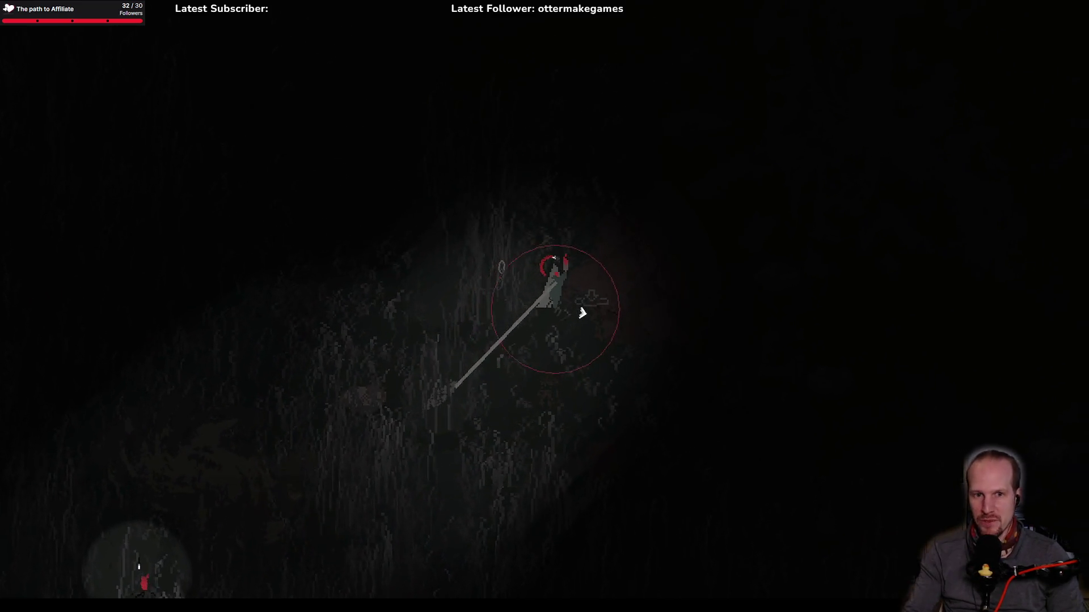
key("w")
key("d")
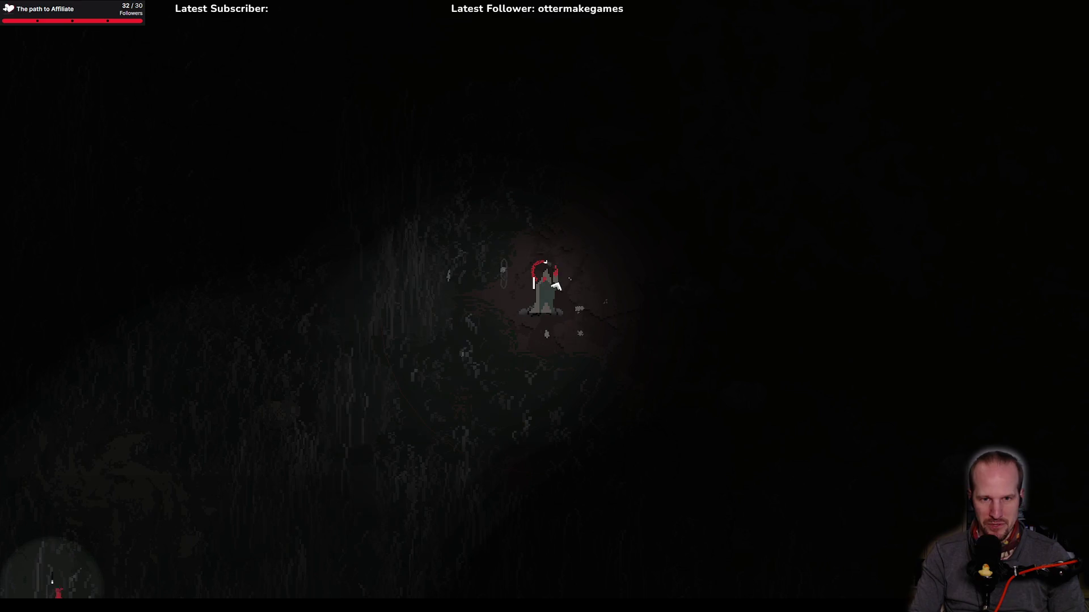
key("s")
key("d")
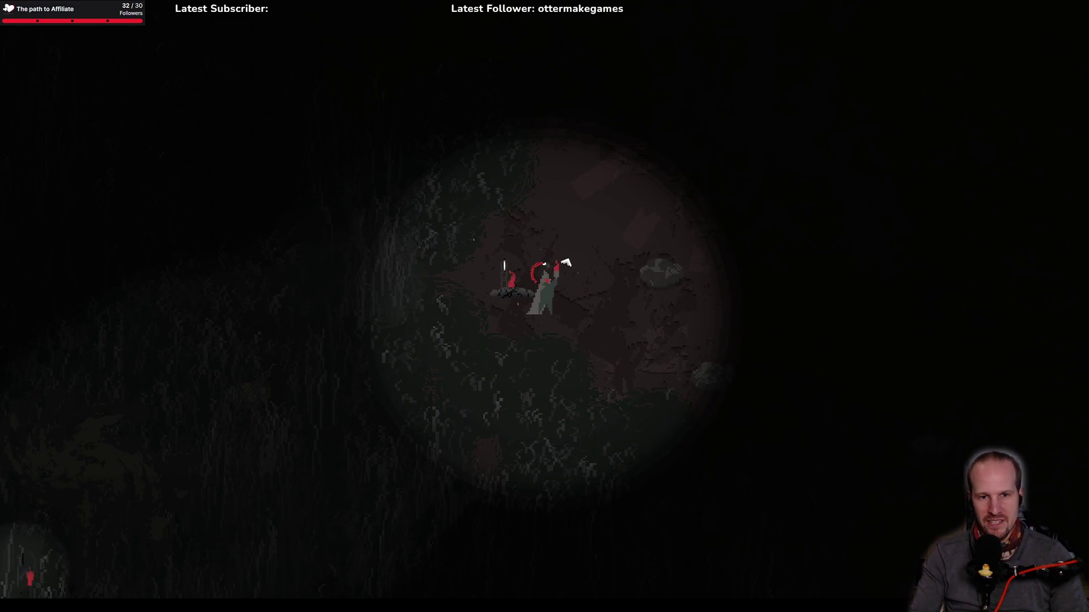
key("d")
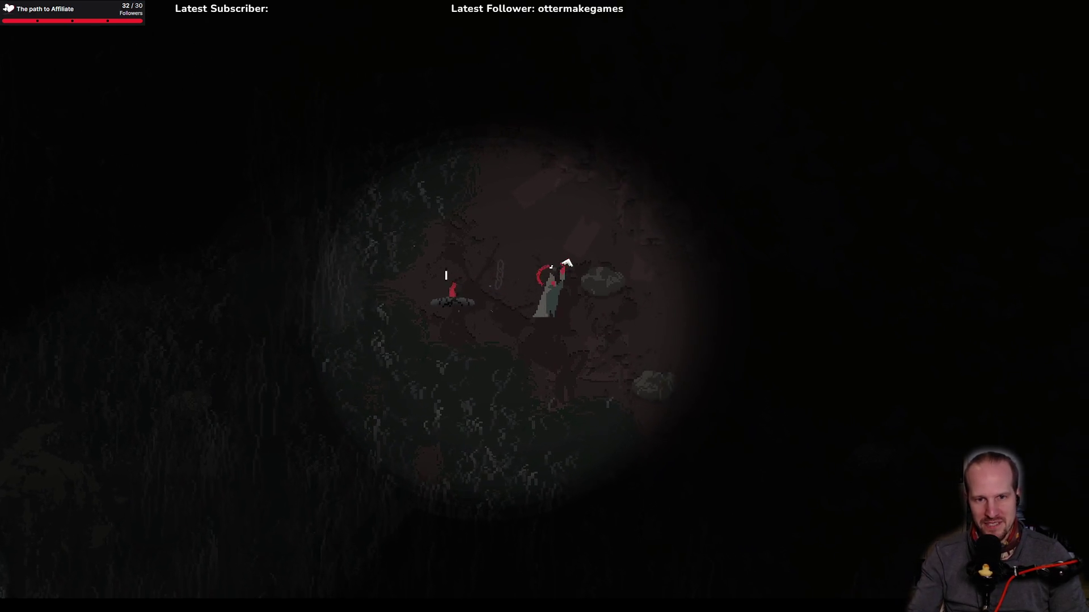
key("d")
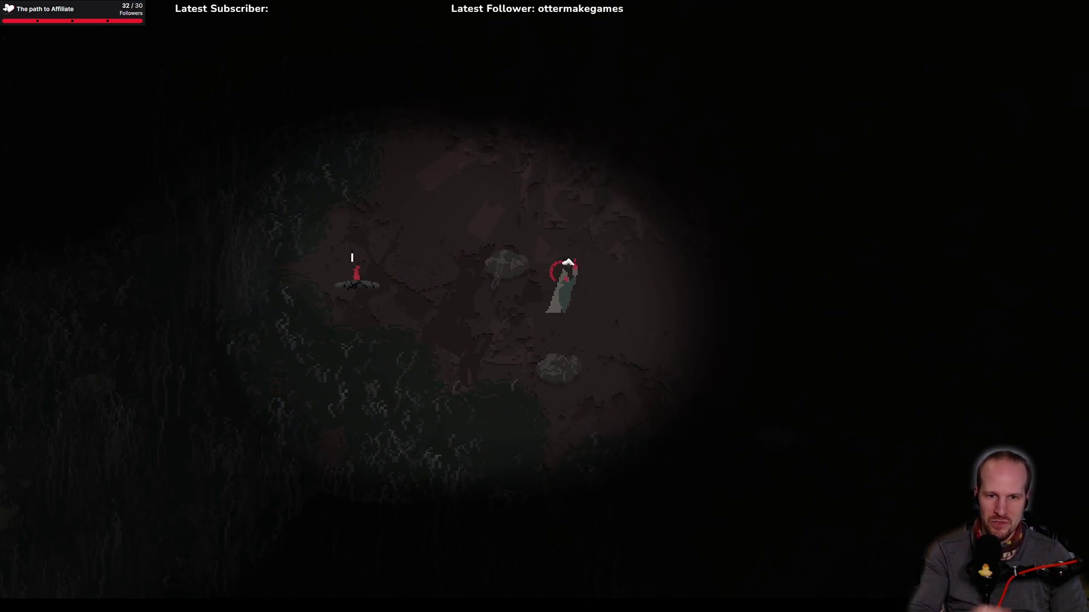
key("w")
key("w")
key("d")
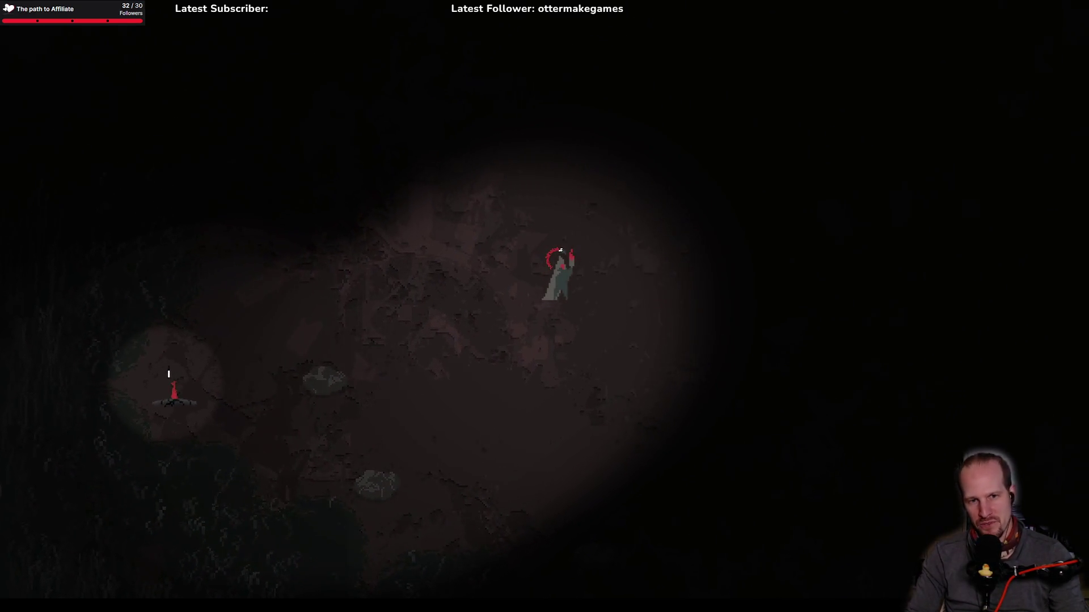
key("s")
key("a")
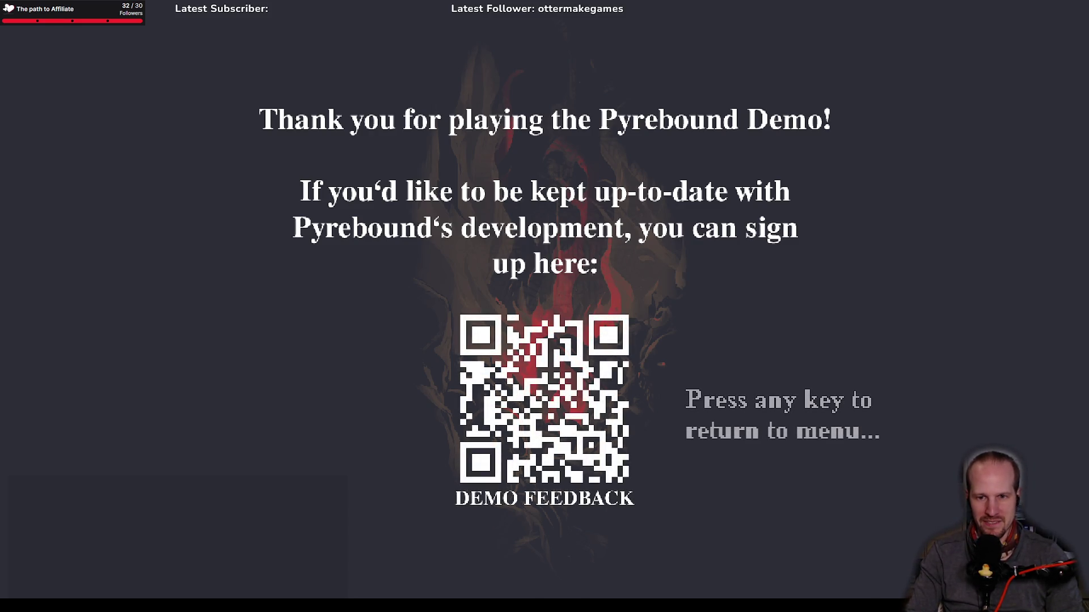
Step: Leave the end screen, quit from the main menu, and pan the rm_level_mask_test room view
key("space")
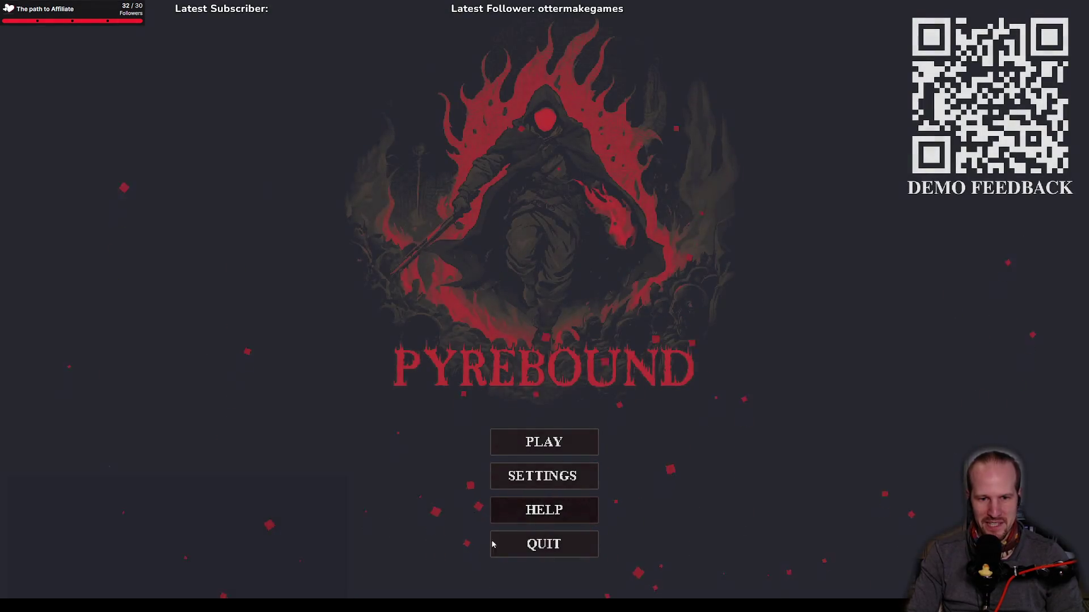
left_click(548, 554)
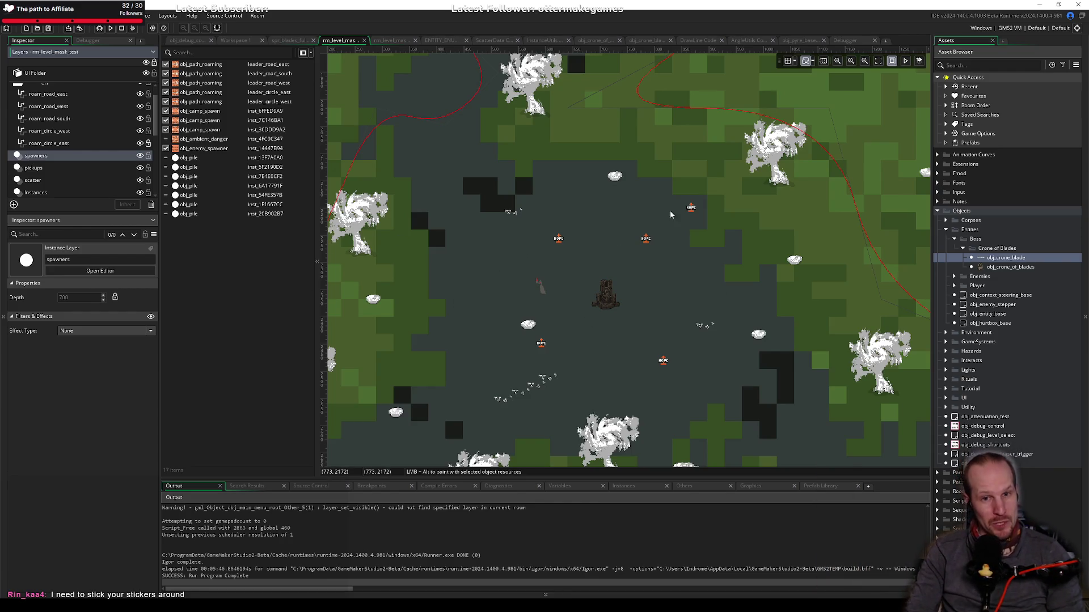
left_click_drag(624, 321, 608, 283)
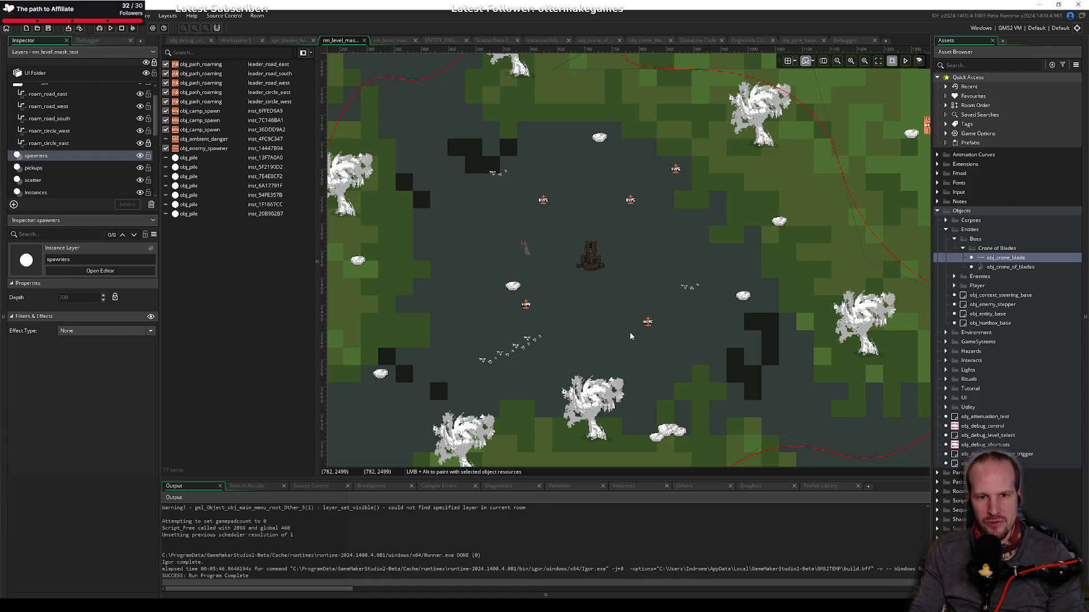
left_click_drag(576, 313, 592, 344)
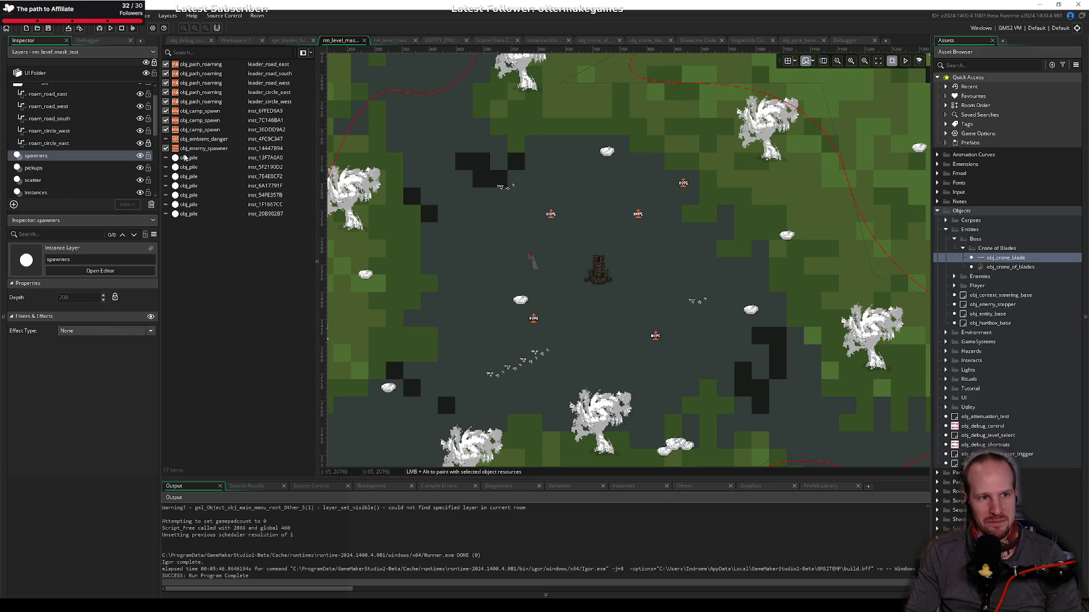
Step: List the Instances layer's objects, show the obj_crone_blade instance at 521, 2347, and pan around it
left_click(39, 193)
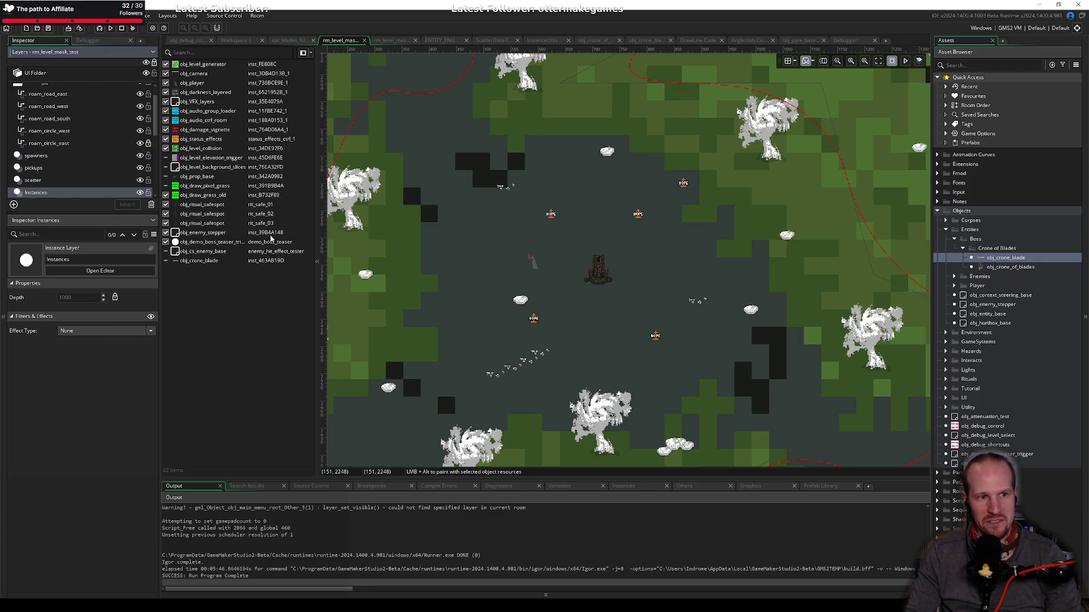
left_click(166, 260)
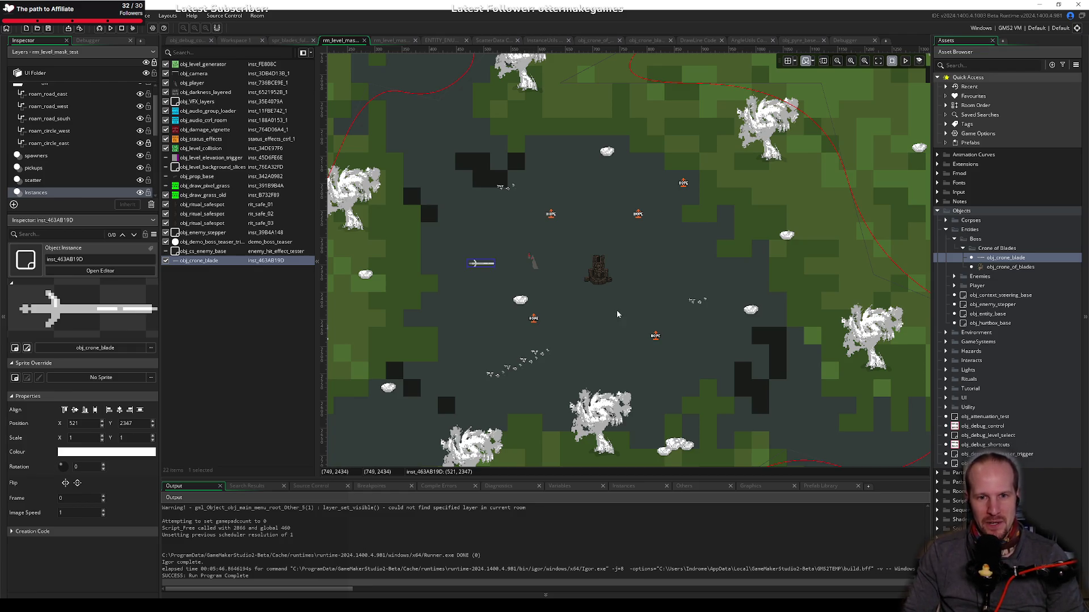
left_click_drag(620, 315, 611, 297)
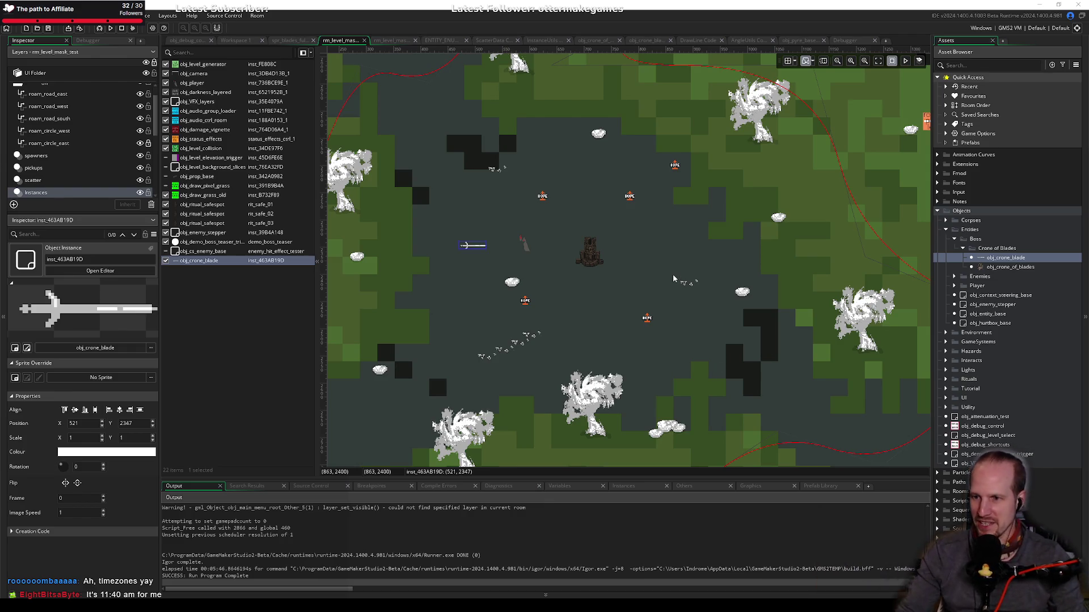
mouse_move(622, 328)
left_mouse_down()
mouse_move(598, 342)
mouse_move(626, 311)
mouse_move(640, 327)
left_mouse_up()
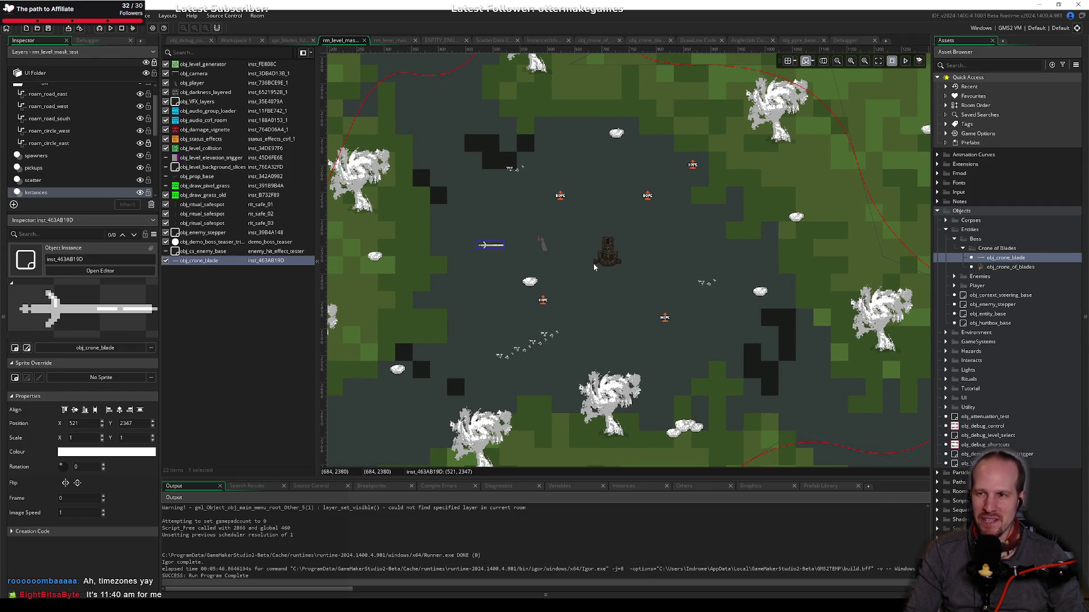